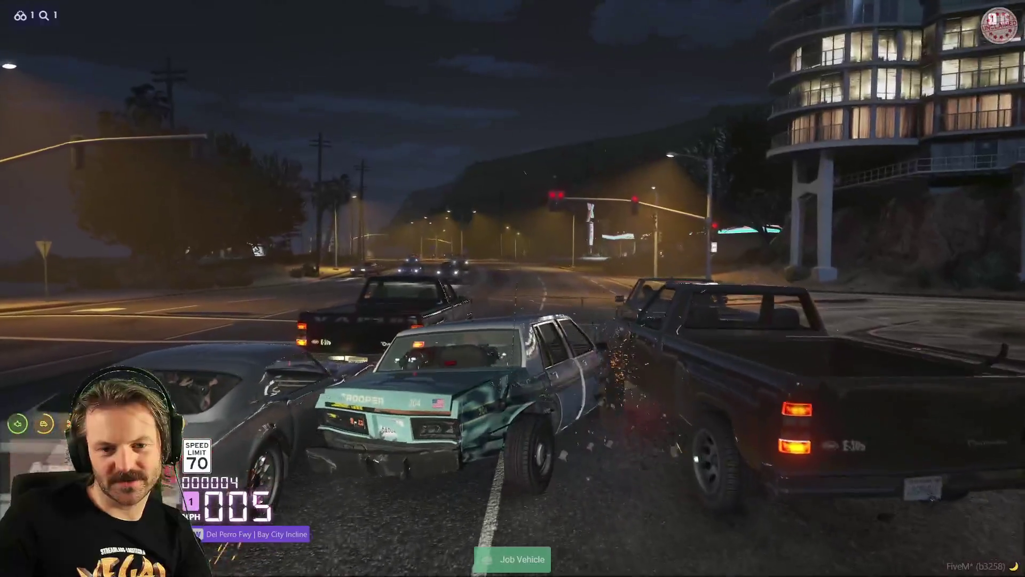
Chase the black car in the trooper car past the gas station
key(a)
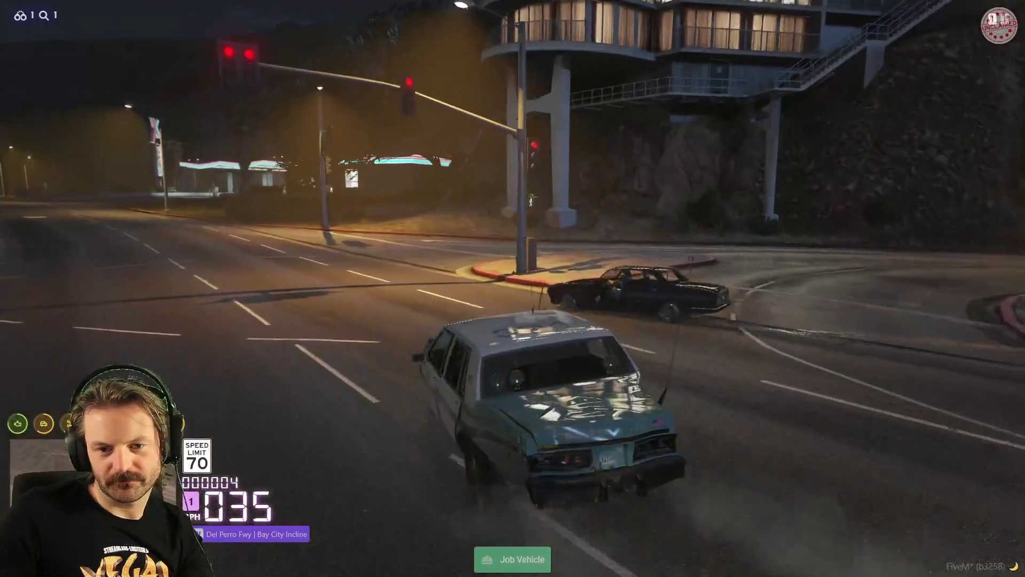
key(w)
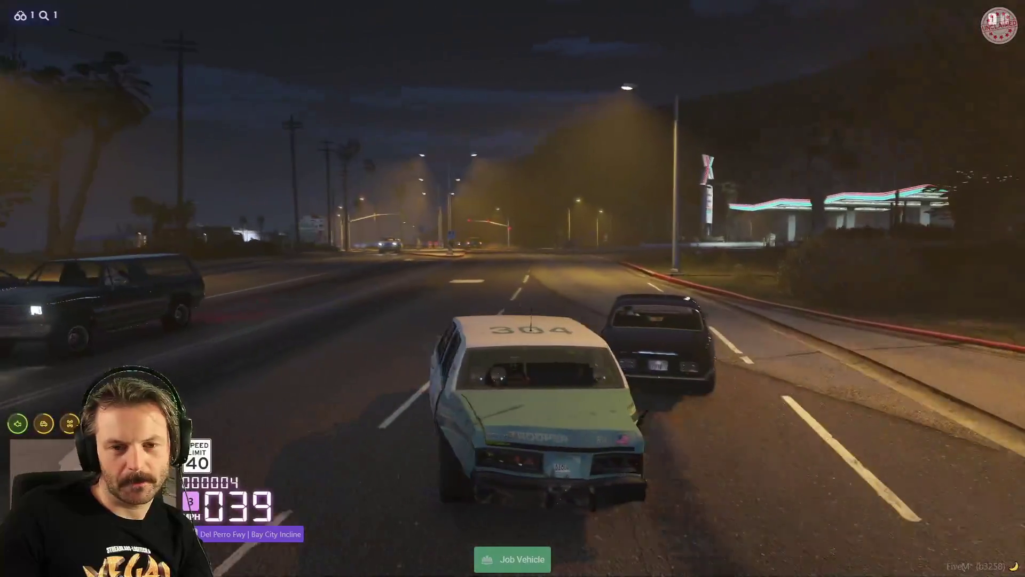
key(w)
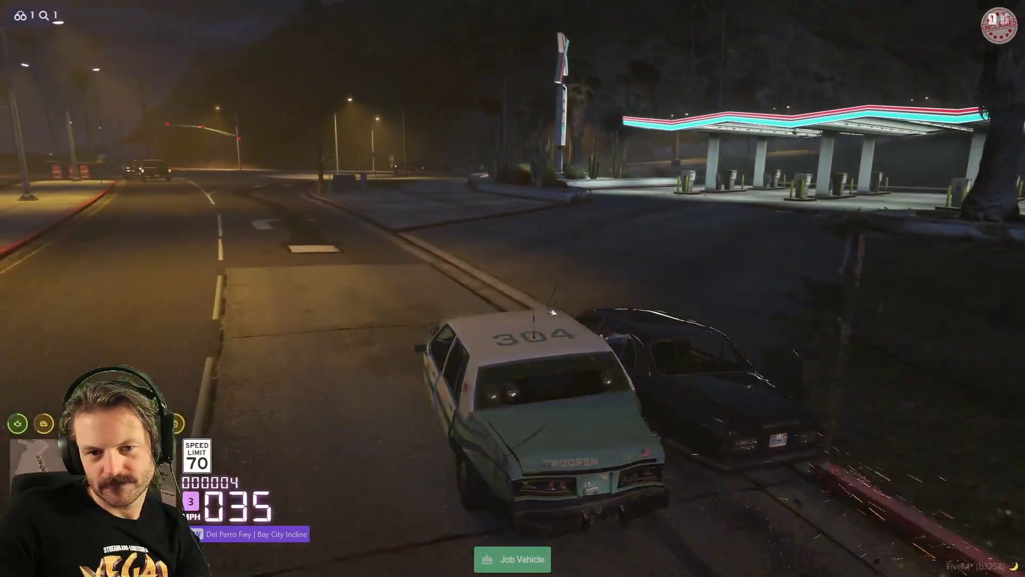
key(a)
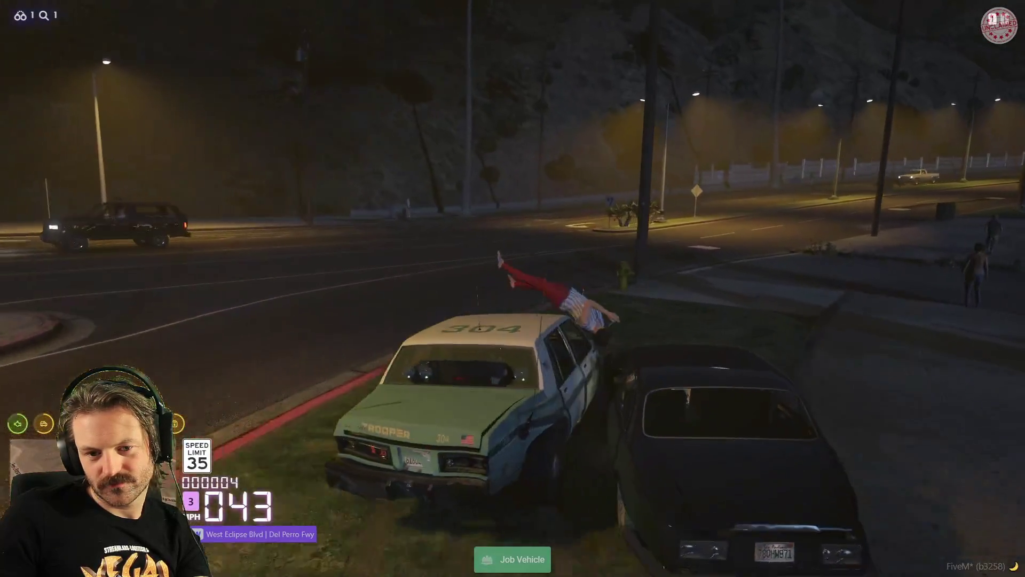
Reverse off the pole and speed along West Eclipse Blvd
key(s)
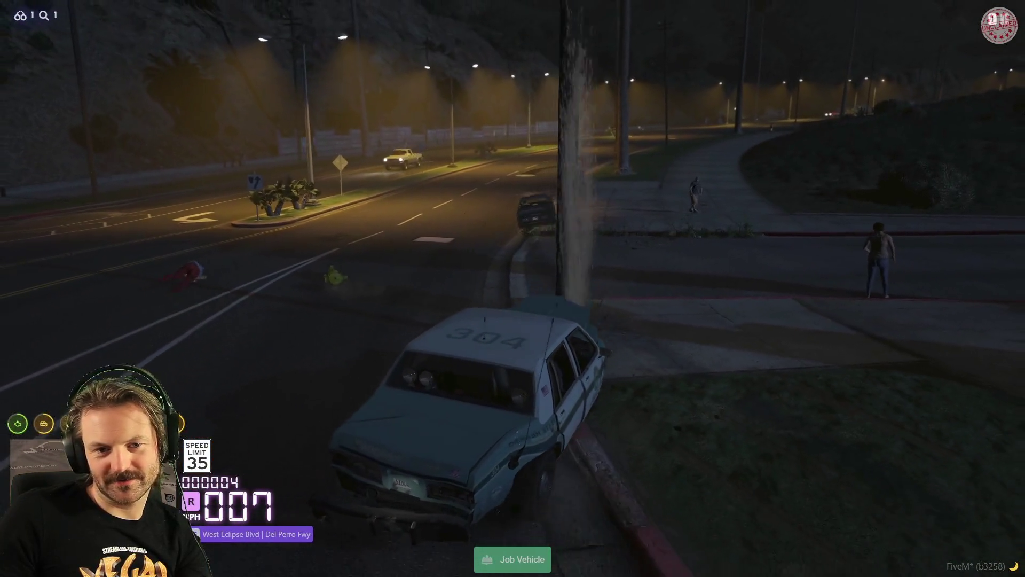
key(s)
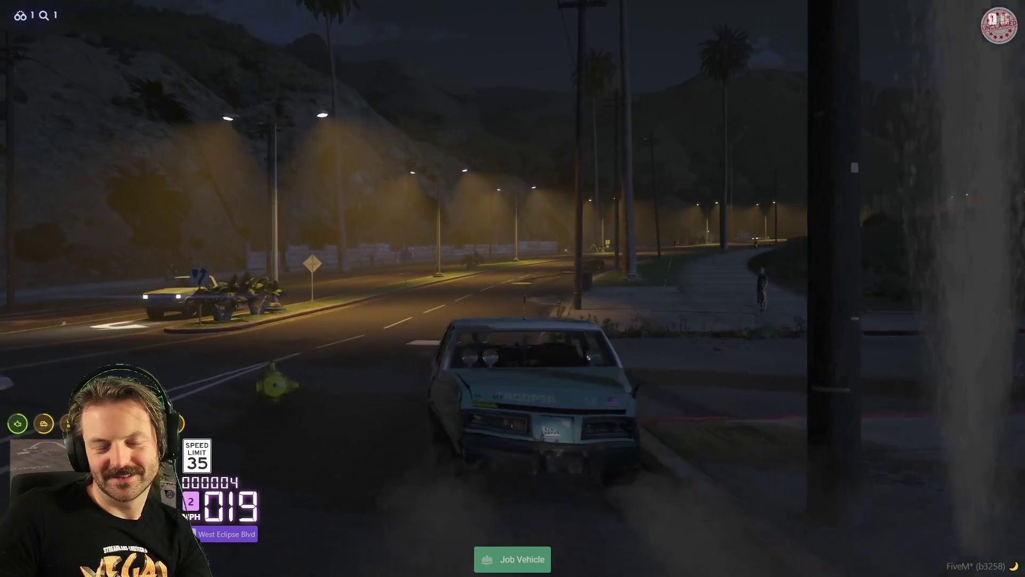
key(w)
key(w)
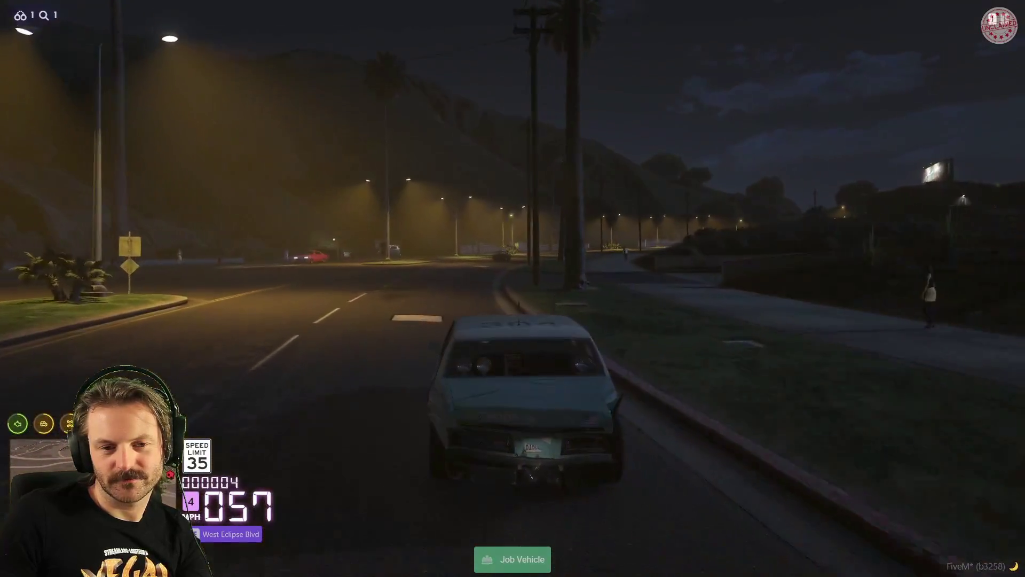
key(w)
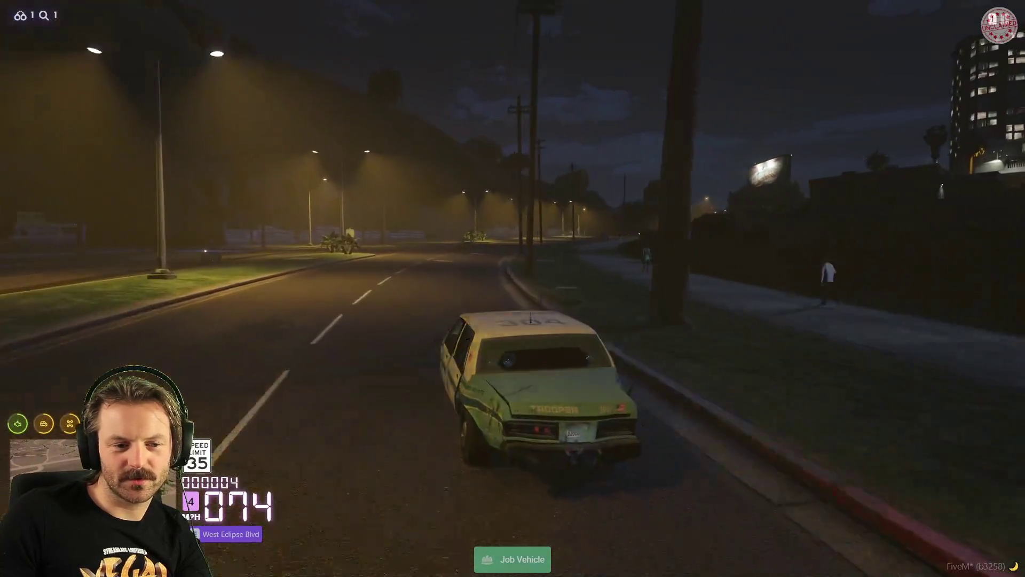
key(w)
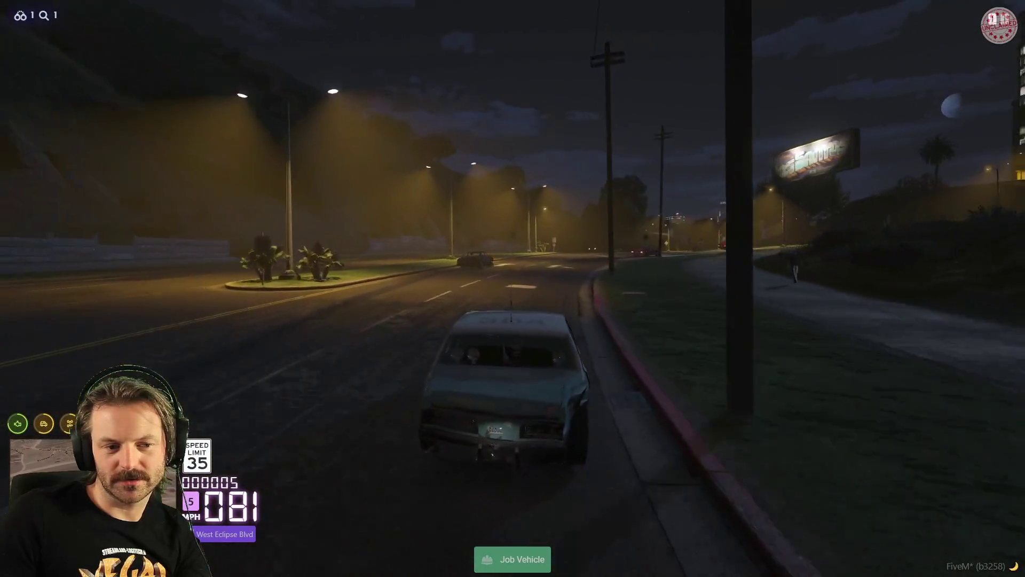
Spin around at the intersection, follow the black car, and start a /giveitem console command
key(a)
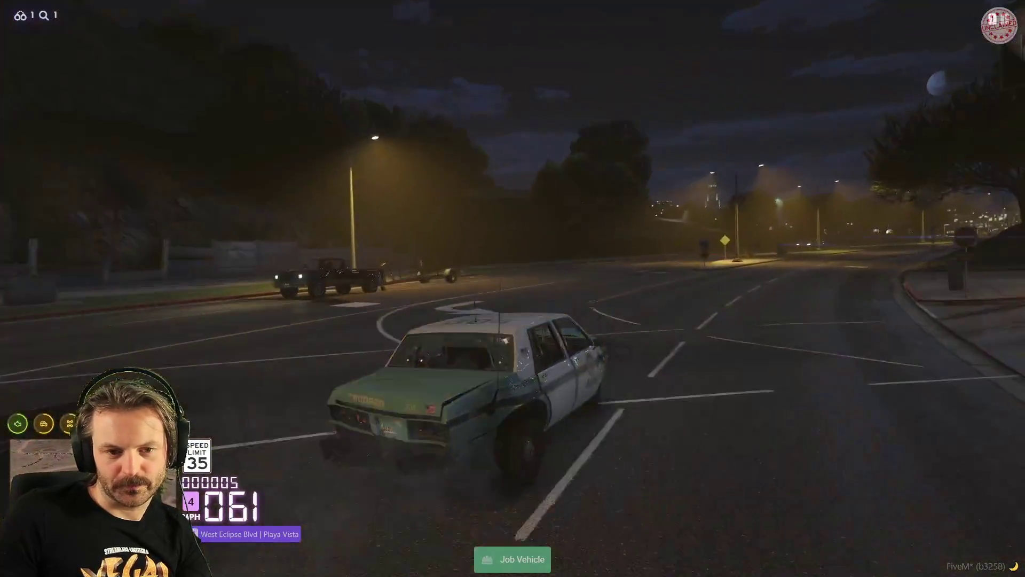
key(a)
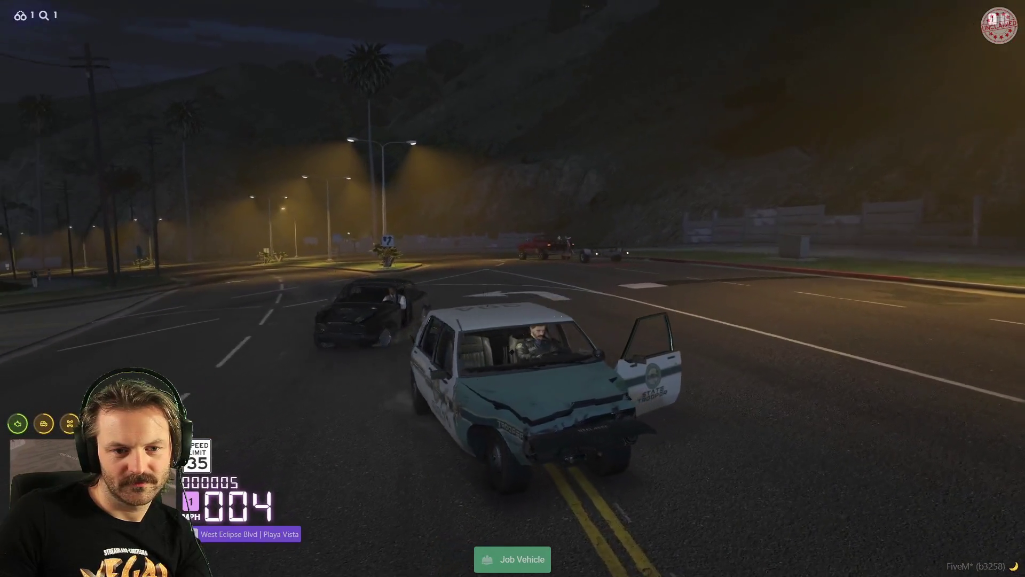
key(w)
key(d)
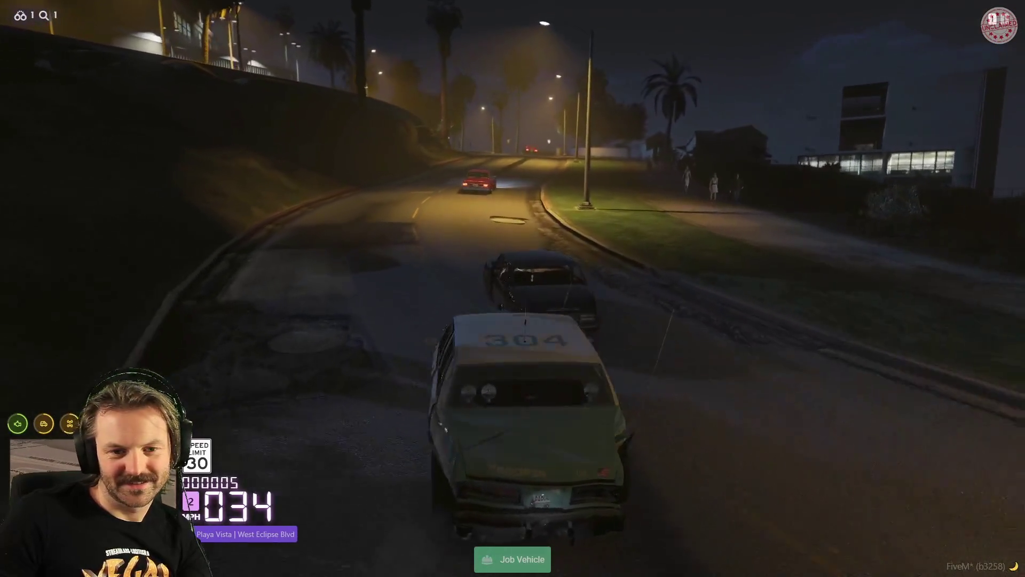
key(F8)
text(/give)
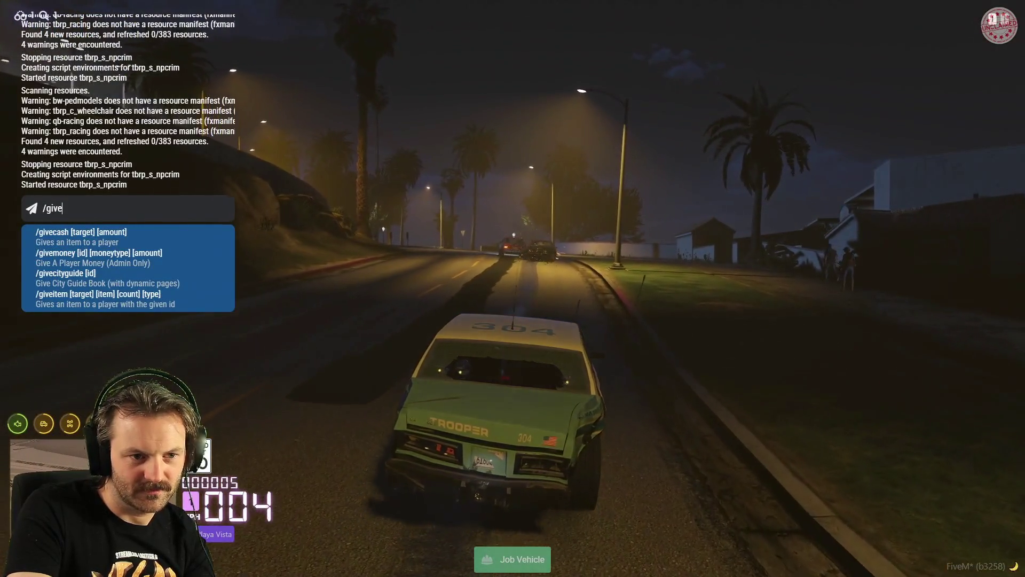
text(item)
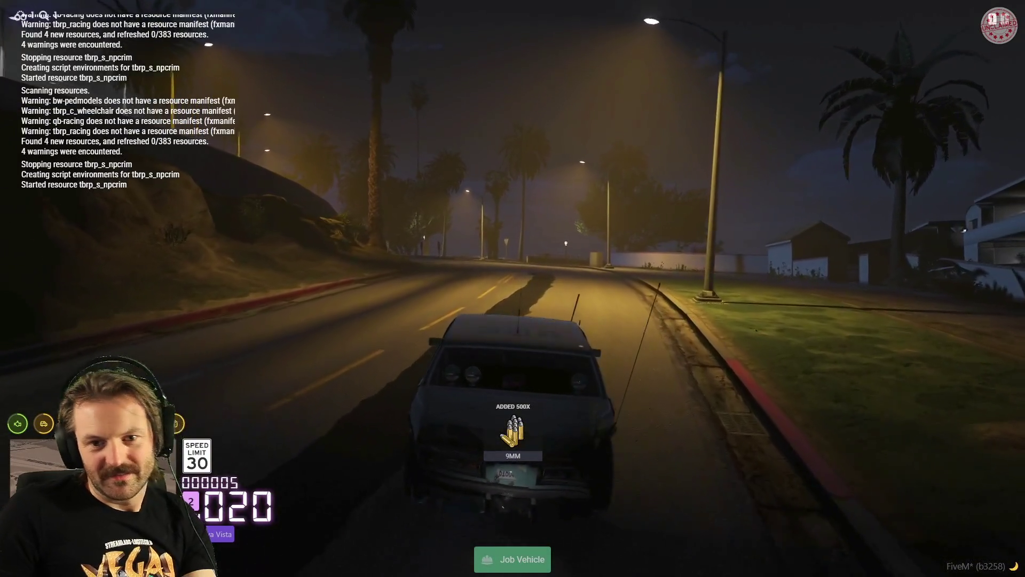
Keep driving the winding road, swerving toward the curb and back into the lane
key(w)
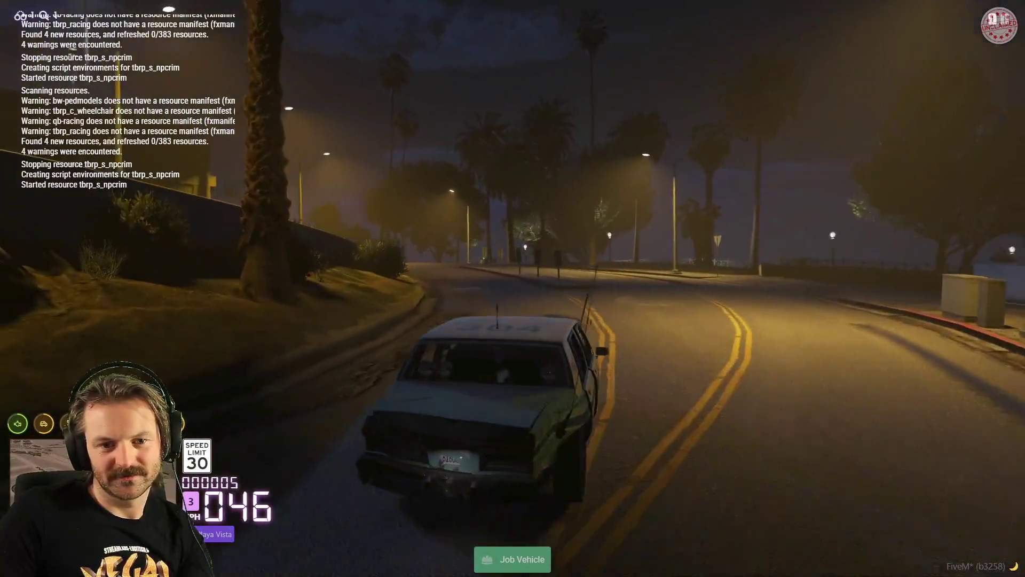
key(w)
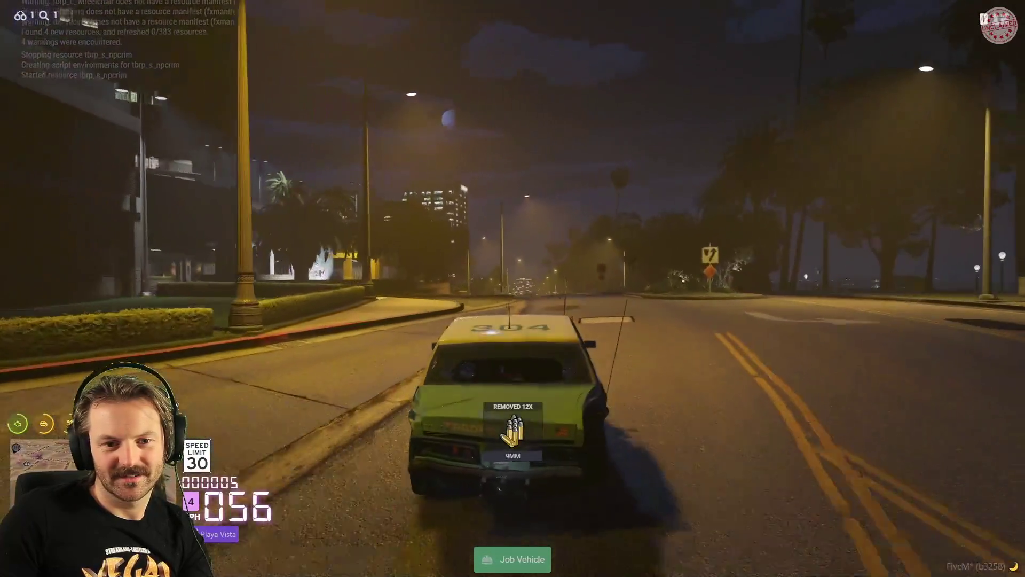
key(a)
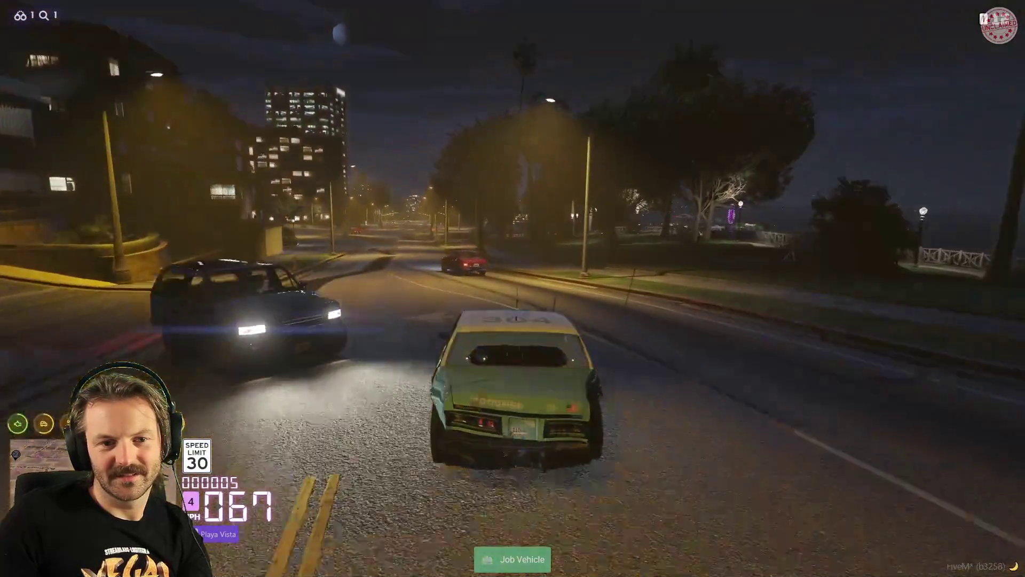
key(a)
key(w)
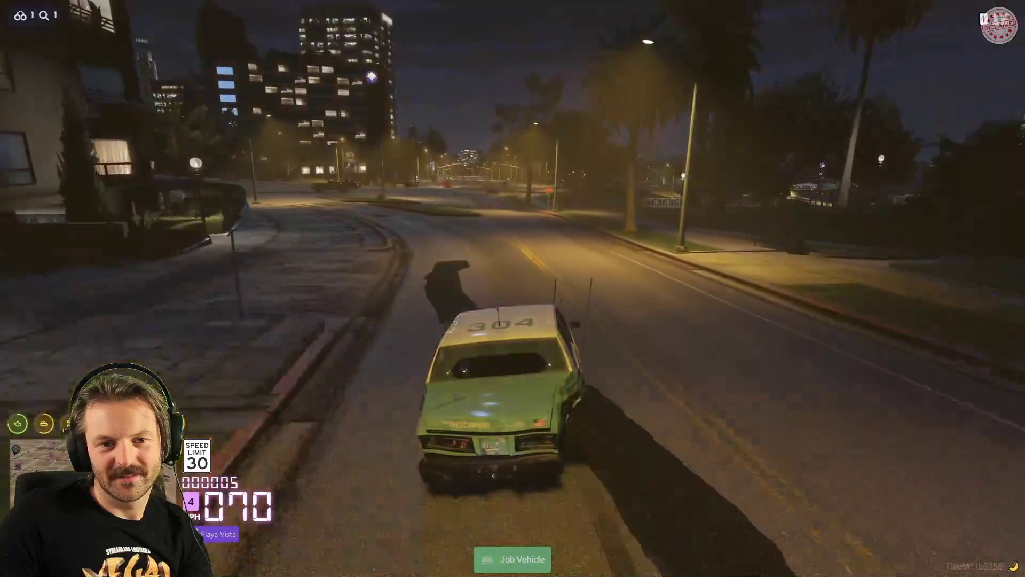
key(w)
key(w)
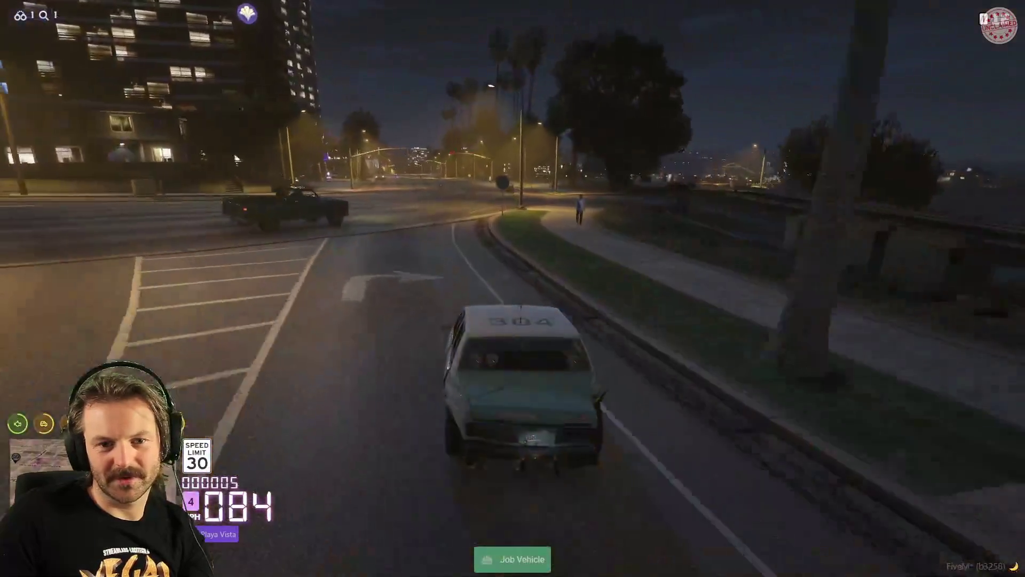
key(a)
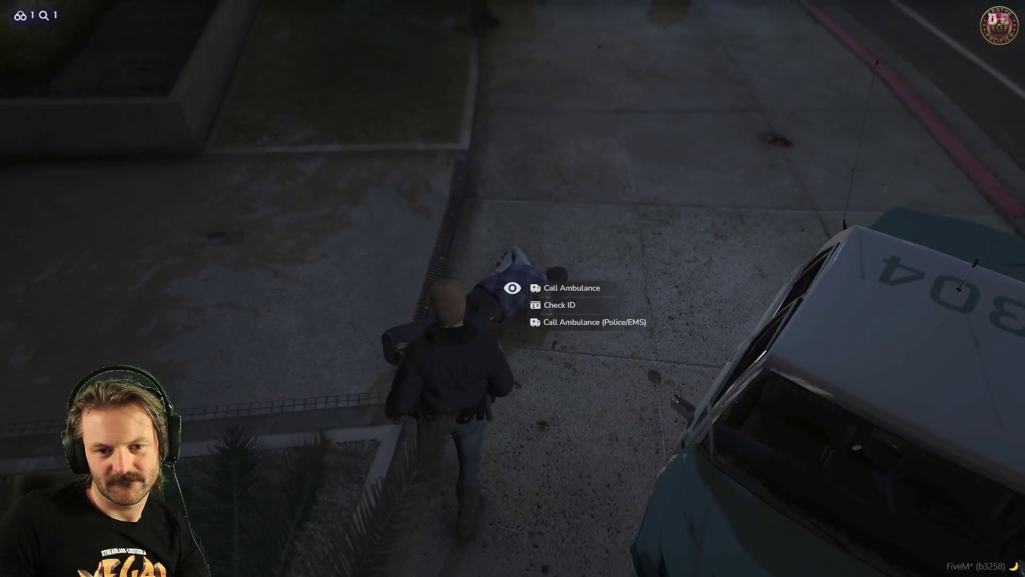
Dismiss the interaction options for the downed person
key(alt)
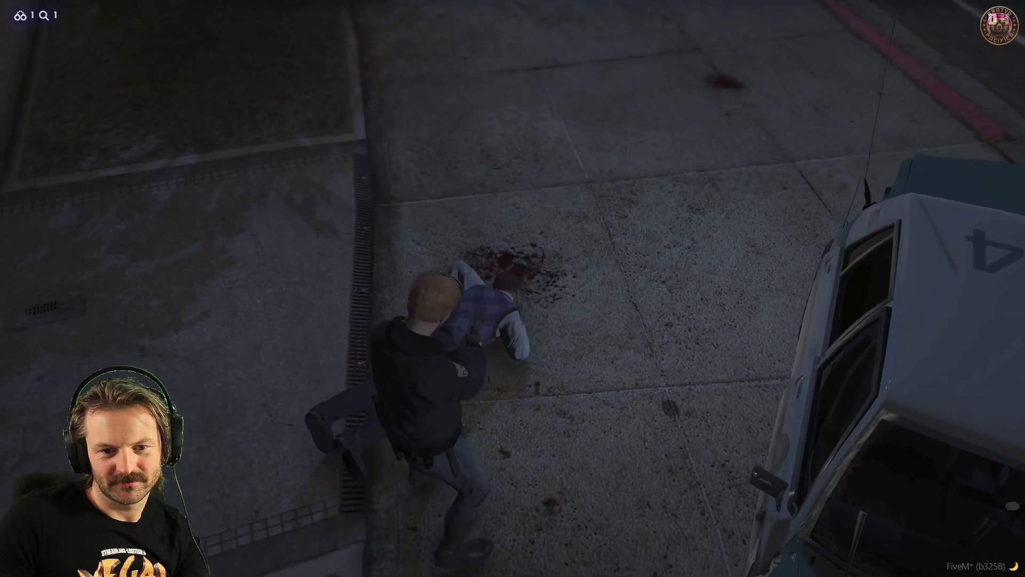
Carry the person to the police car, get in, and reverse it off the sidewalk onto the road
key(w)
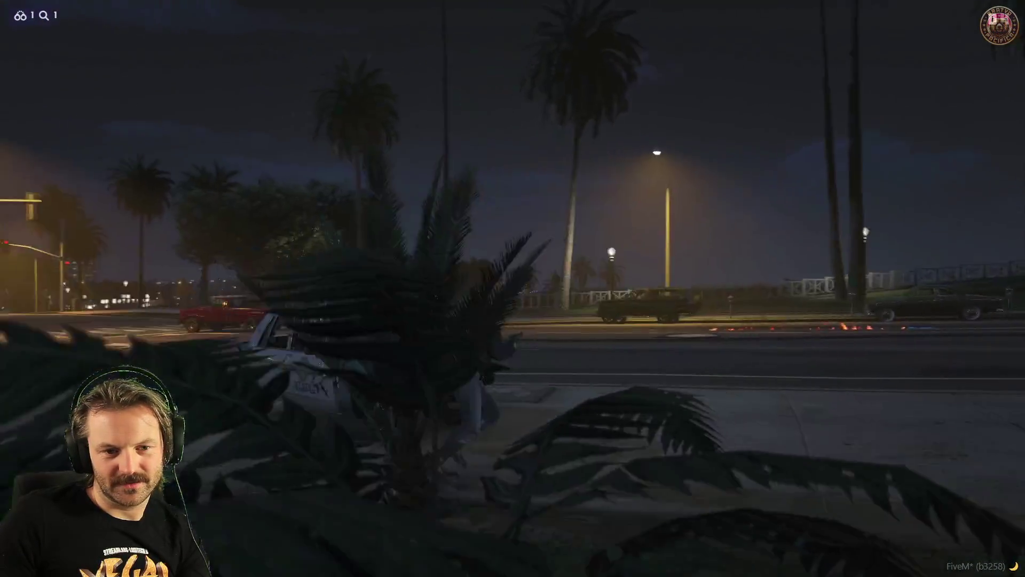
key(w)
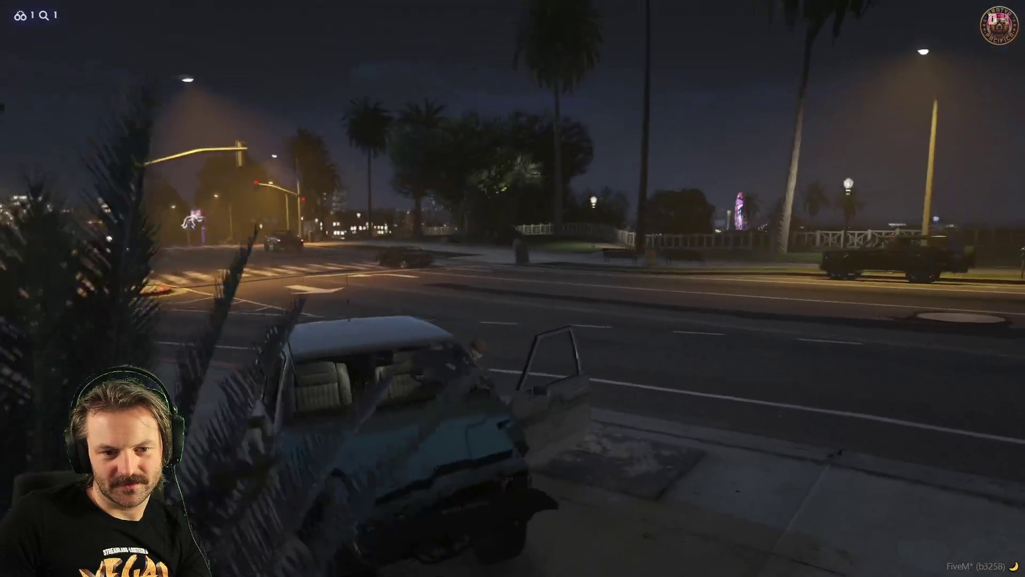
key(f)
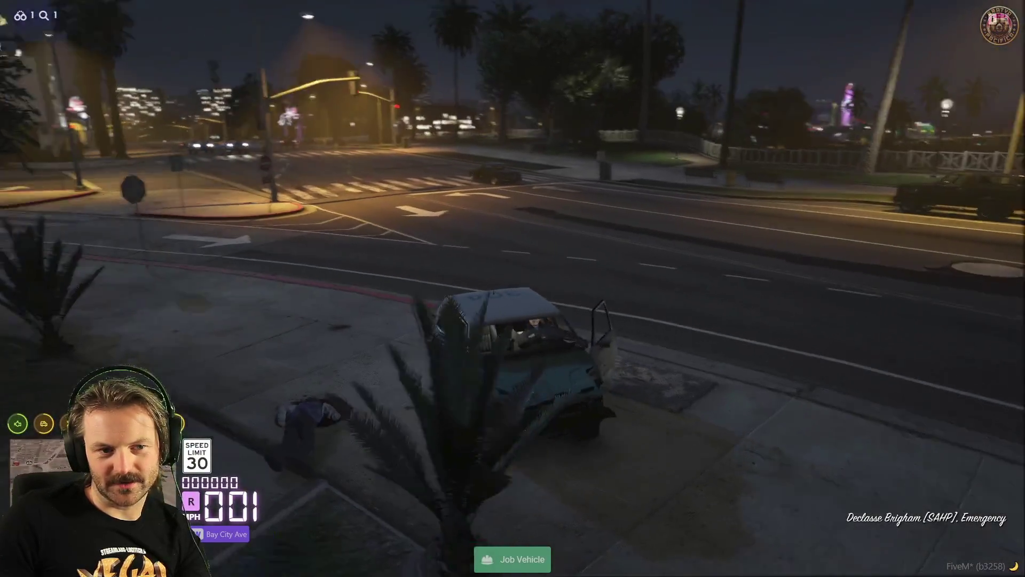
key(s)
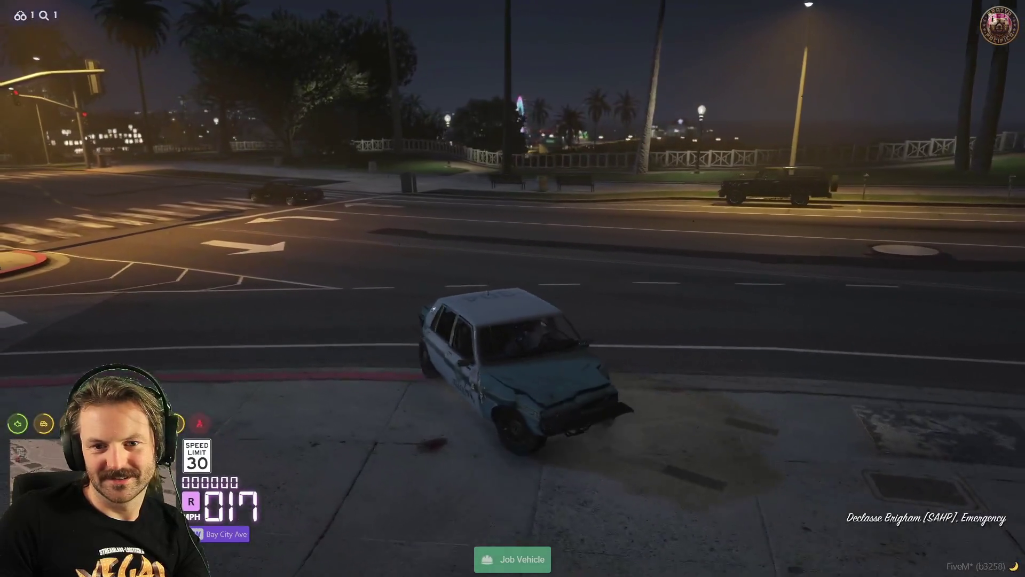
key(a)
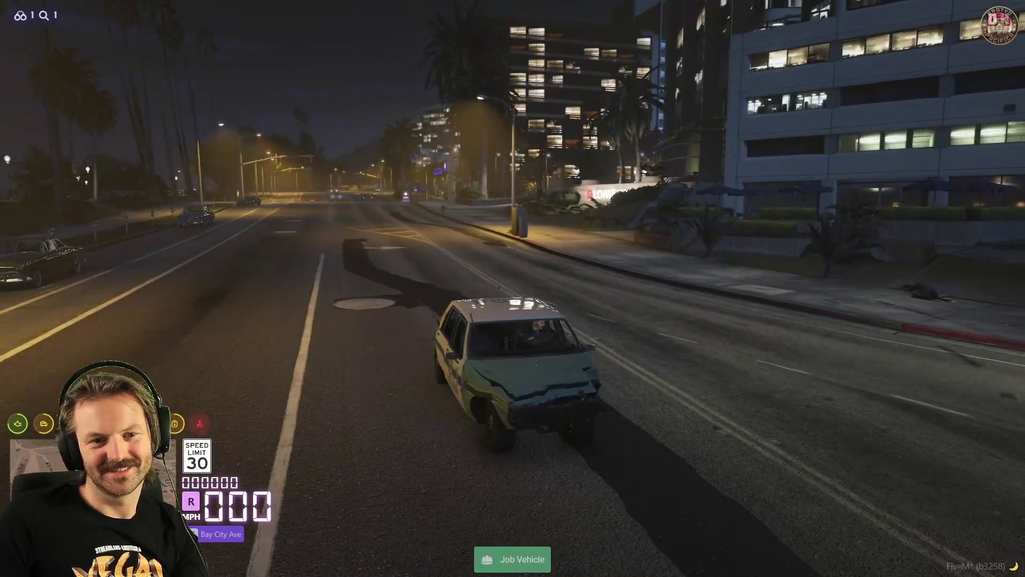
key(s)
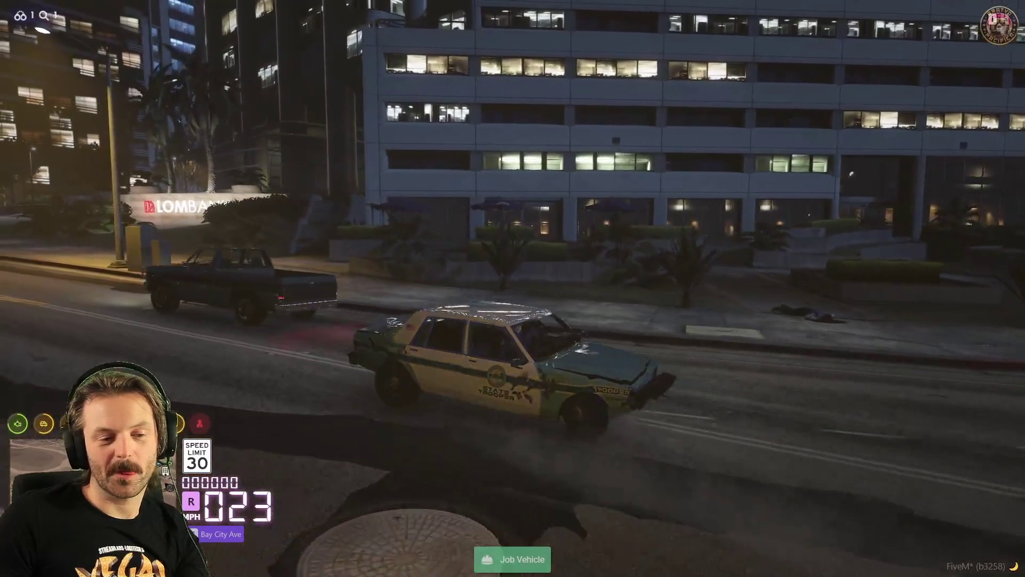
key(w)
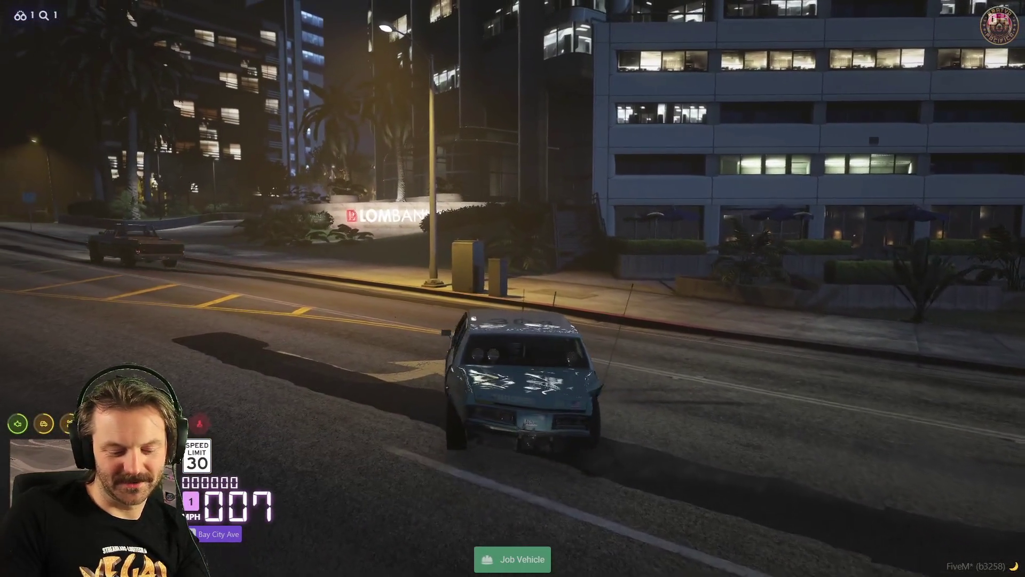
key(a)
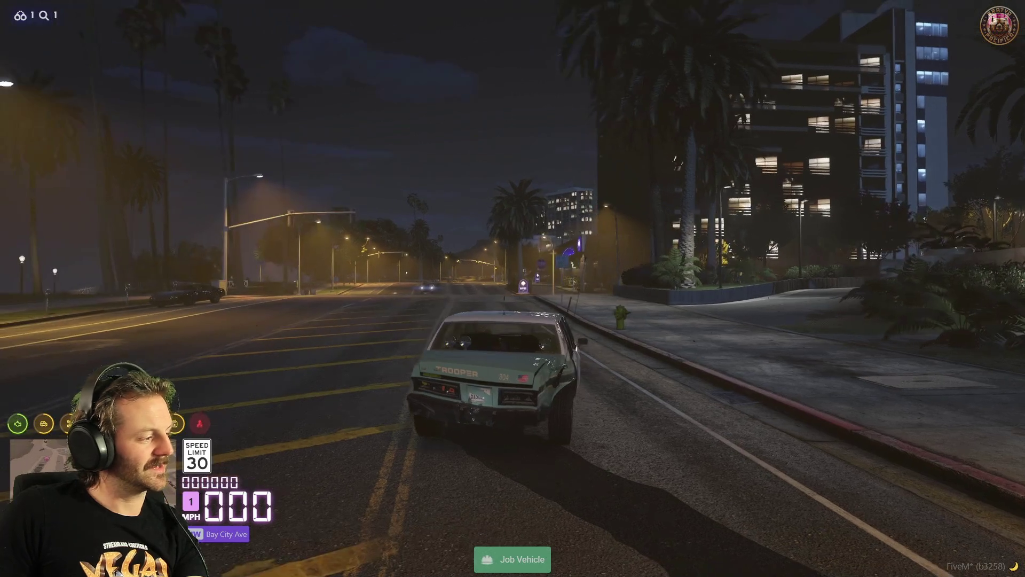
Back the car across the lanes, get back in, and pull away onto the next street
key(w)
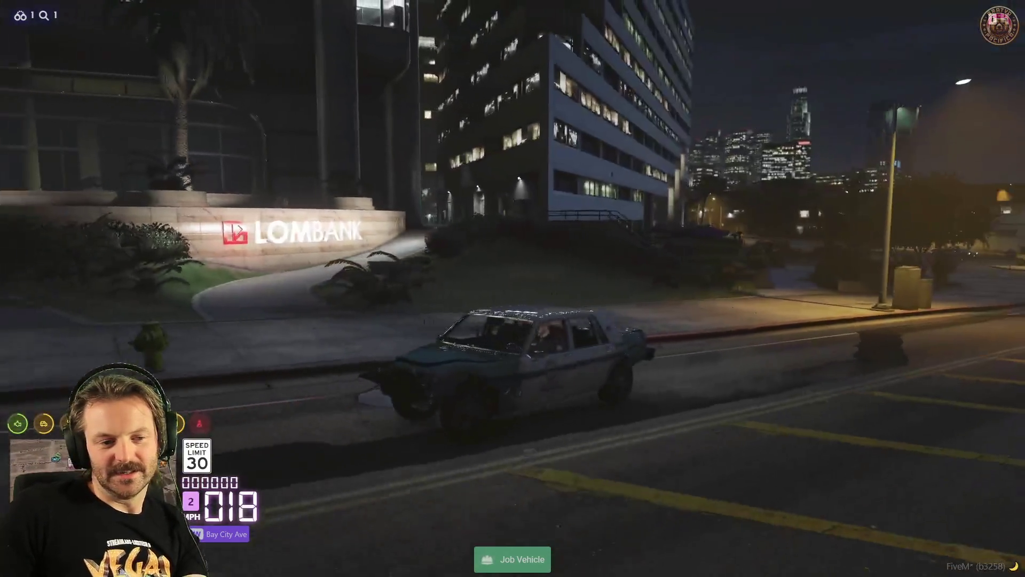
key(s)
key(a)
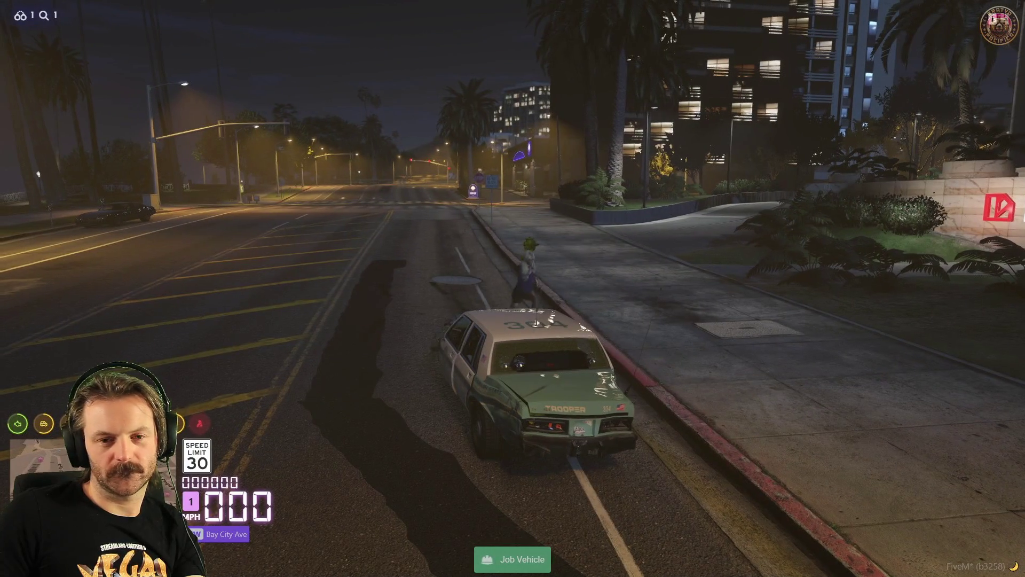
key(f)
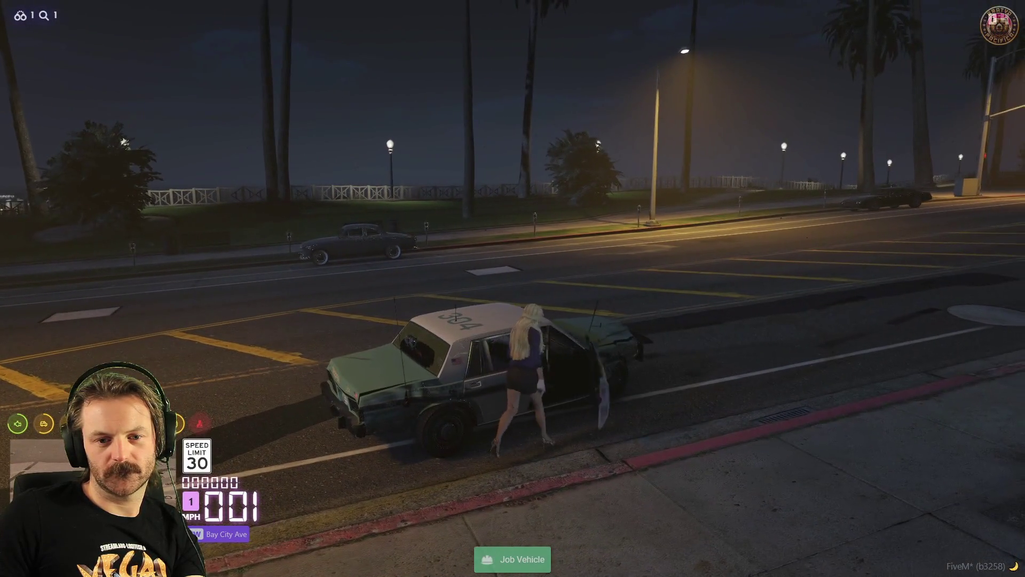
key(w)
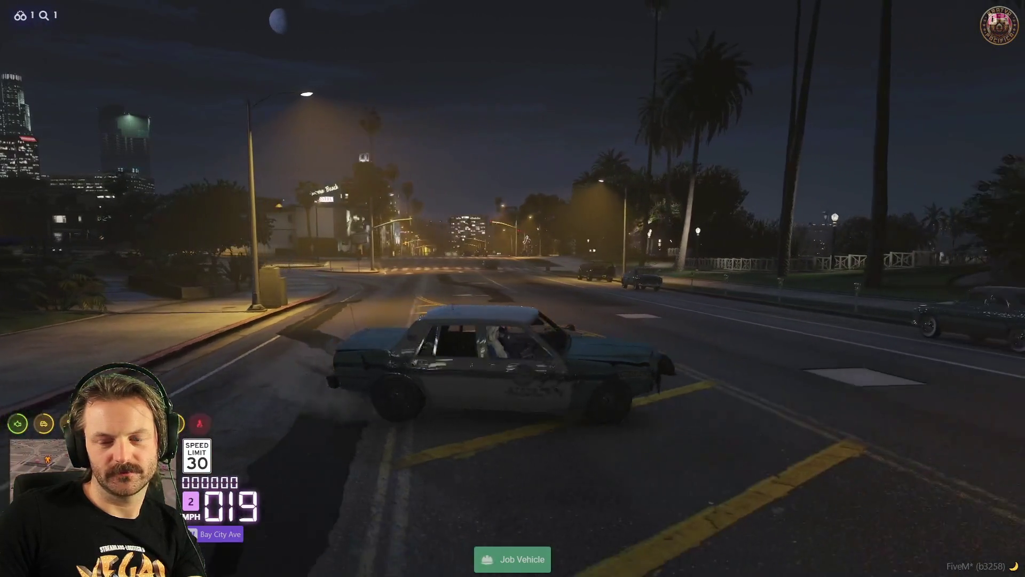
key(a)
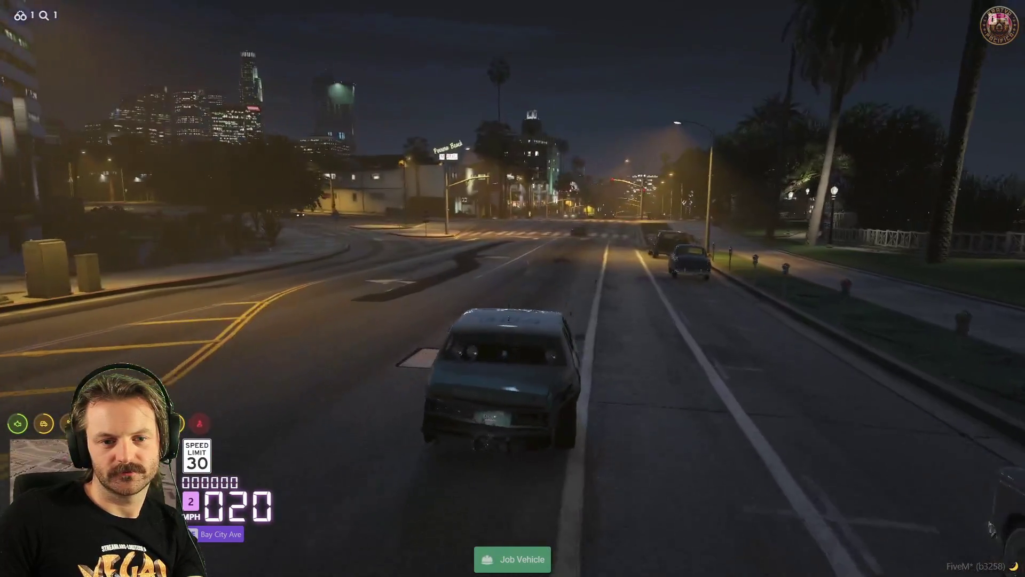
Race down Marathon Ave through the Heritage Way and Movie Star Way intersections
key(w)
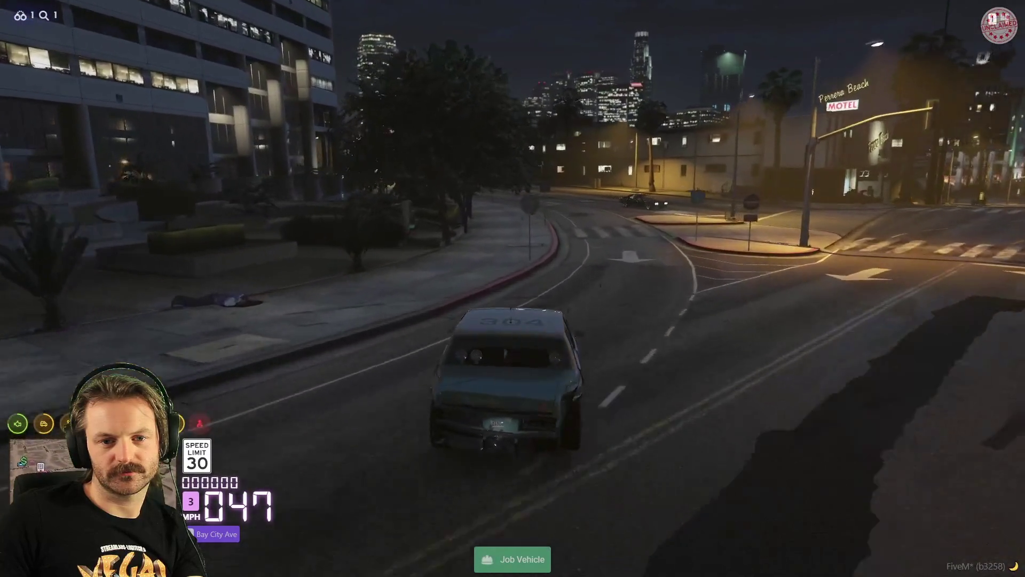
key(a)
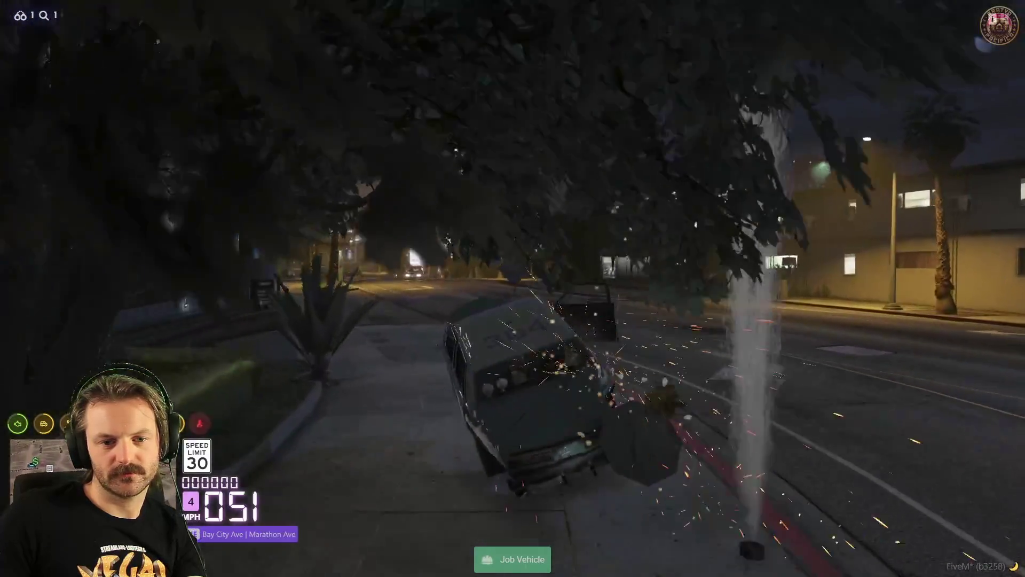
key(d)
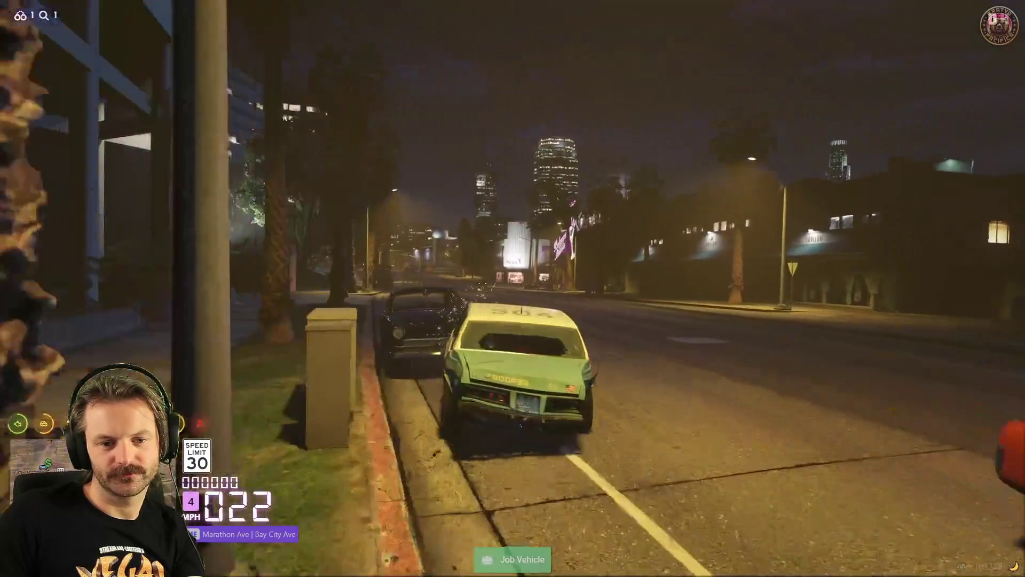
key(w)
key(w)
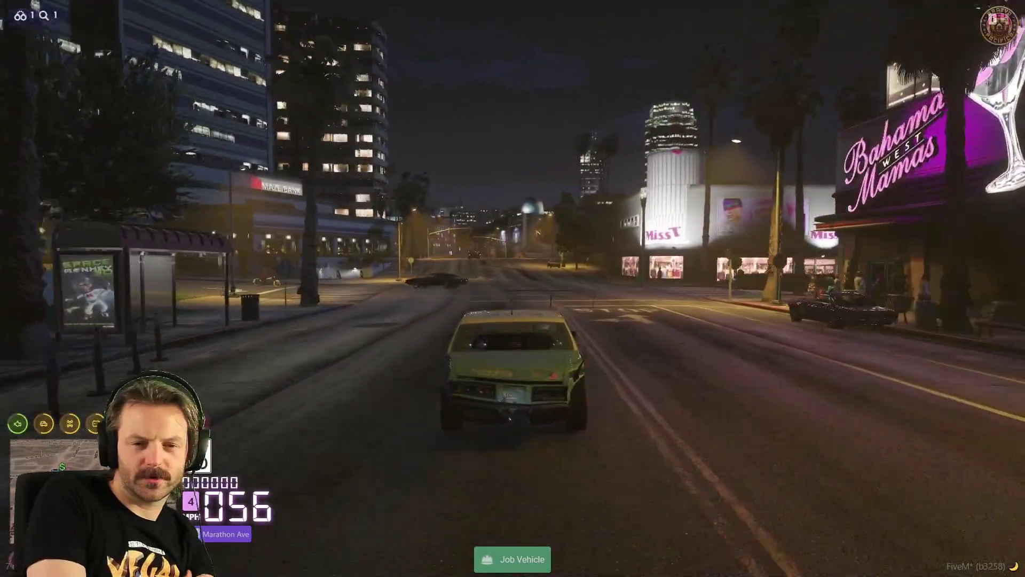
key(w)
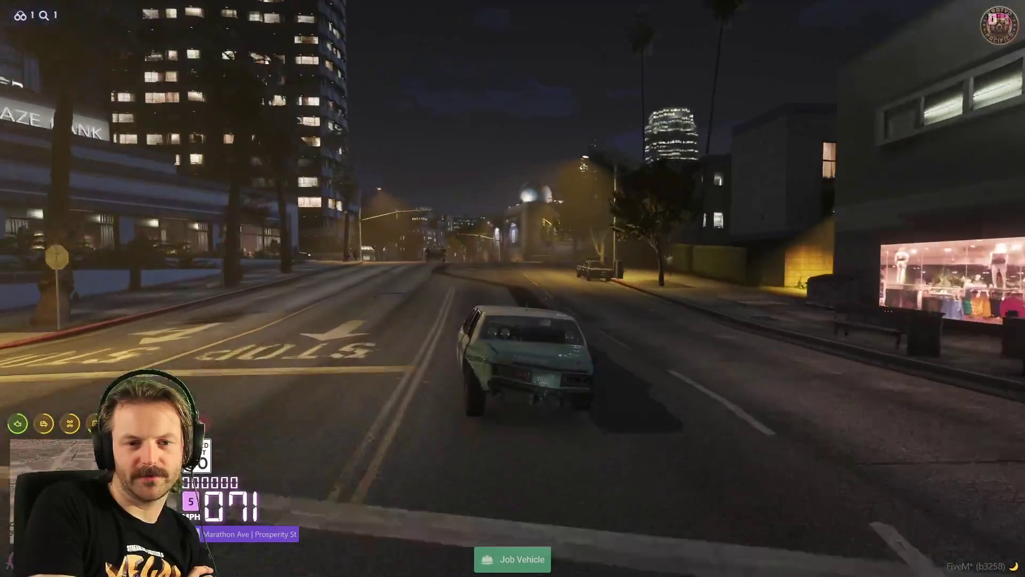
key(w)
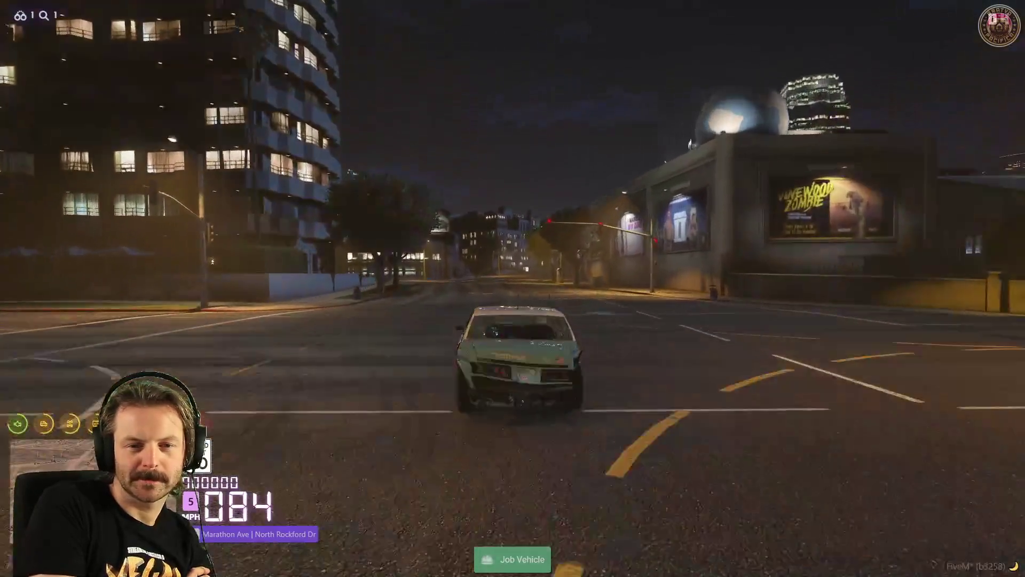
key(w)
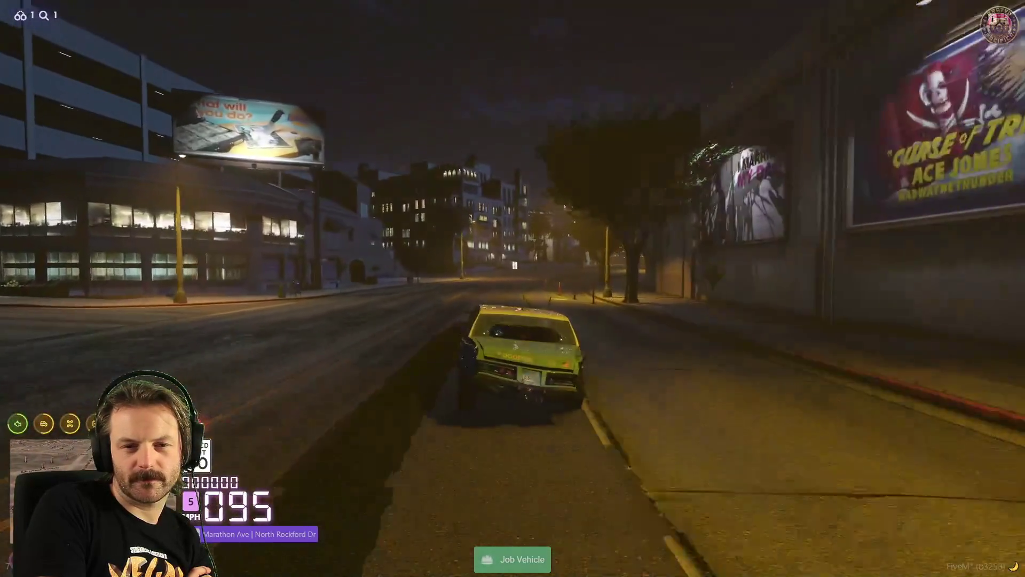
key(d)
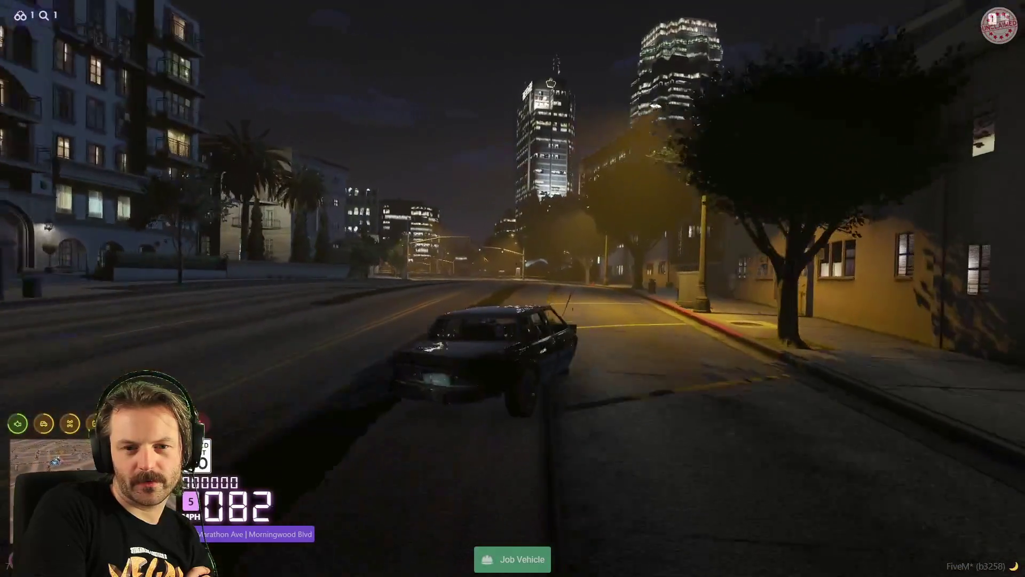
key(w)
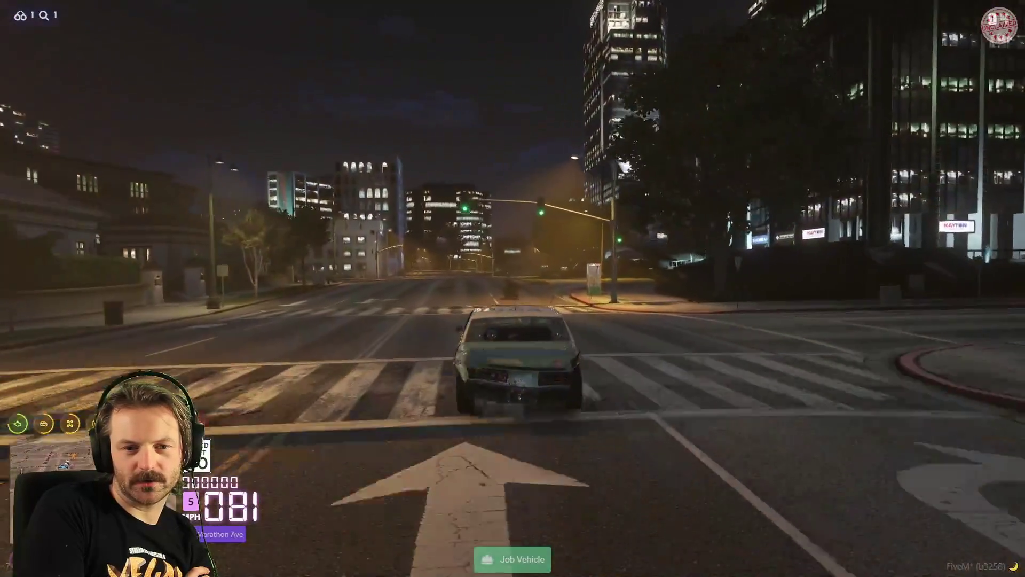
key(w)
key(w)
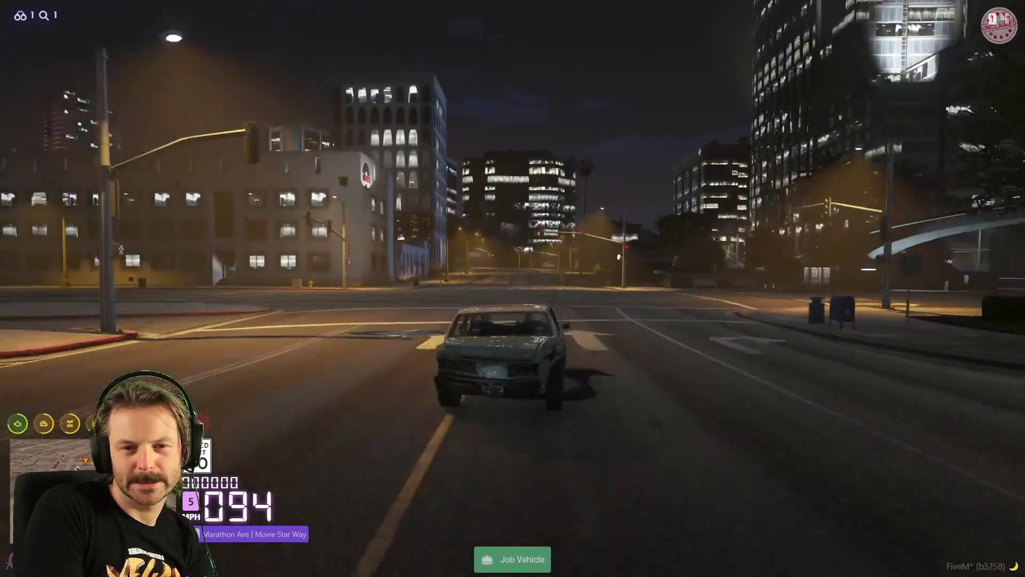
key(w)
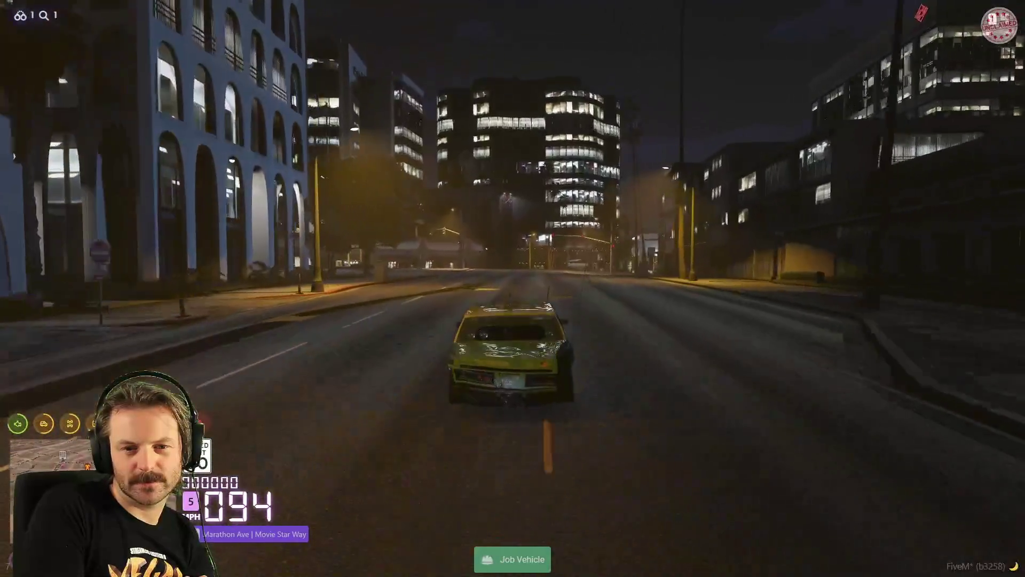
Turn onto Dorset Dr and push the car past 110 MPH
key(d)
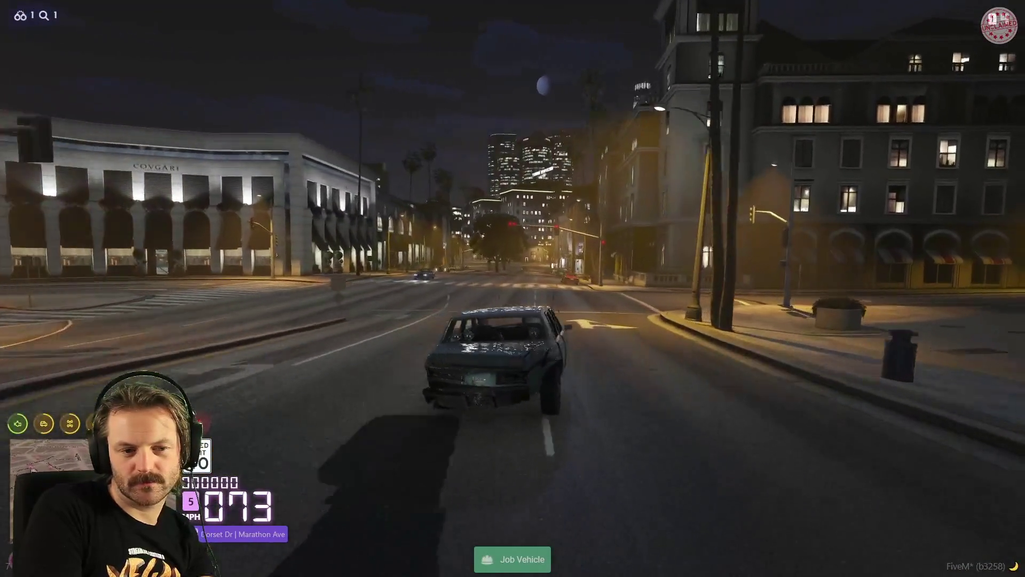
key(w)
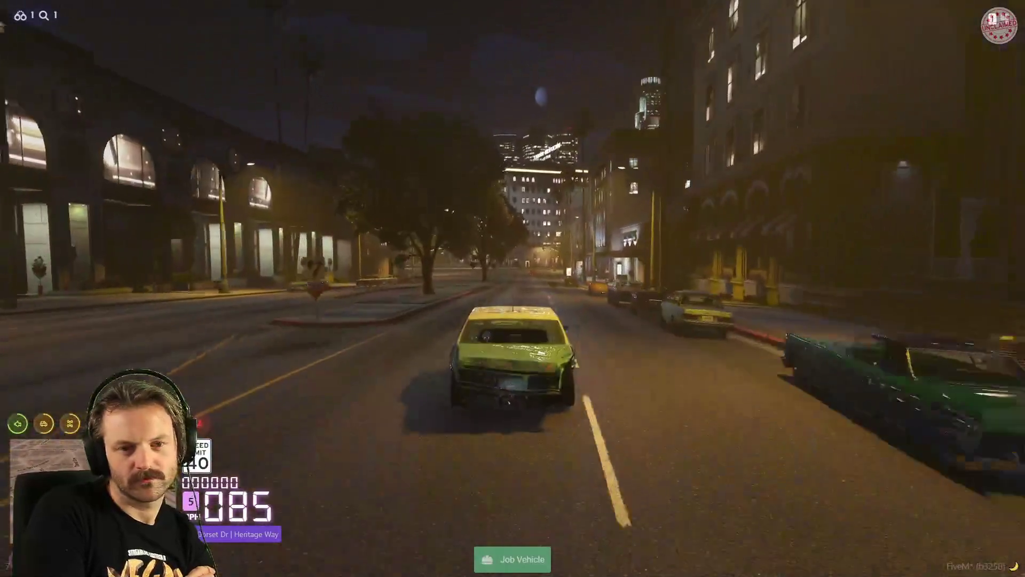
key(w)
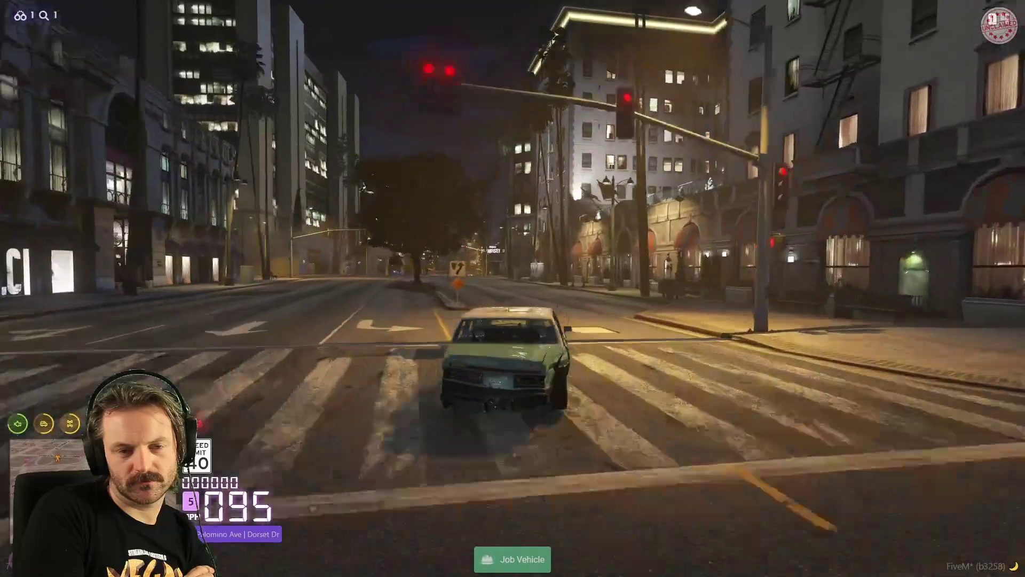
key(w)
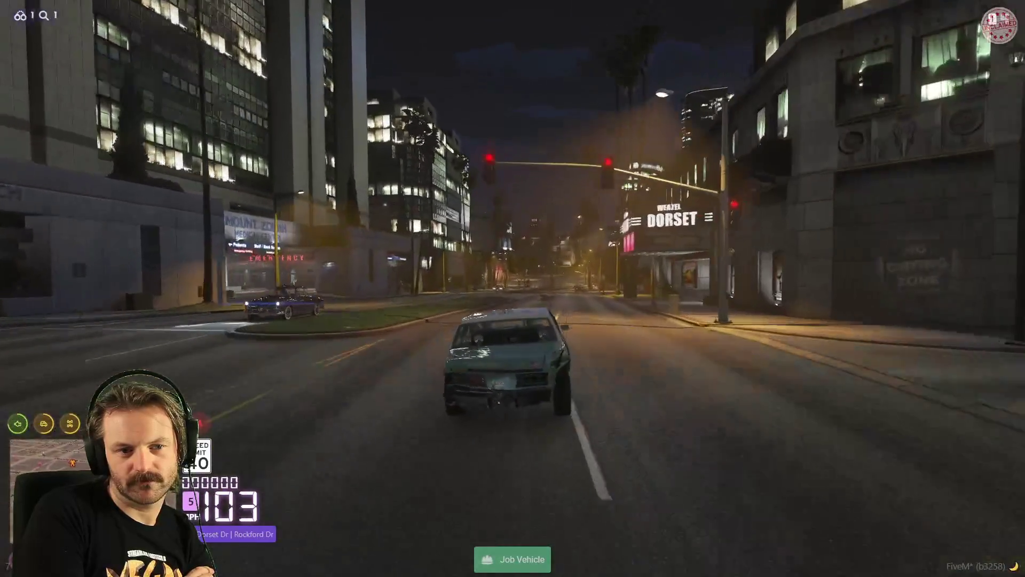
key(w)
key(w)
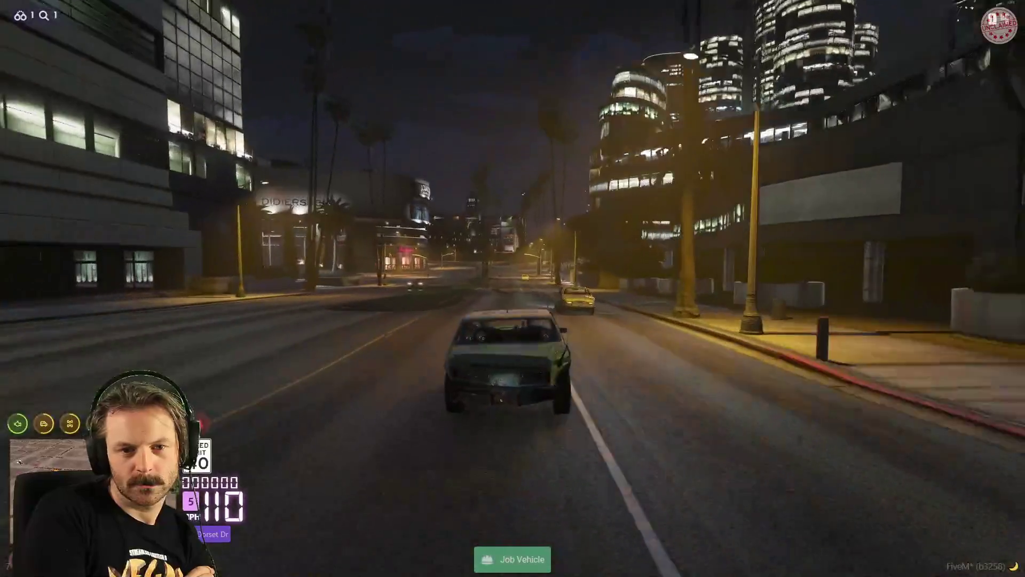
key(w)
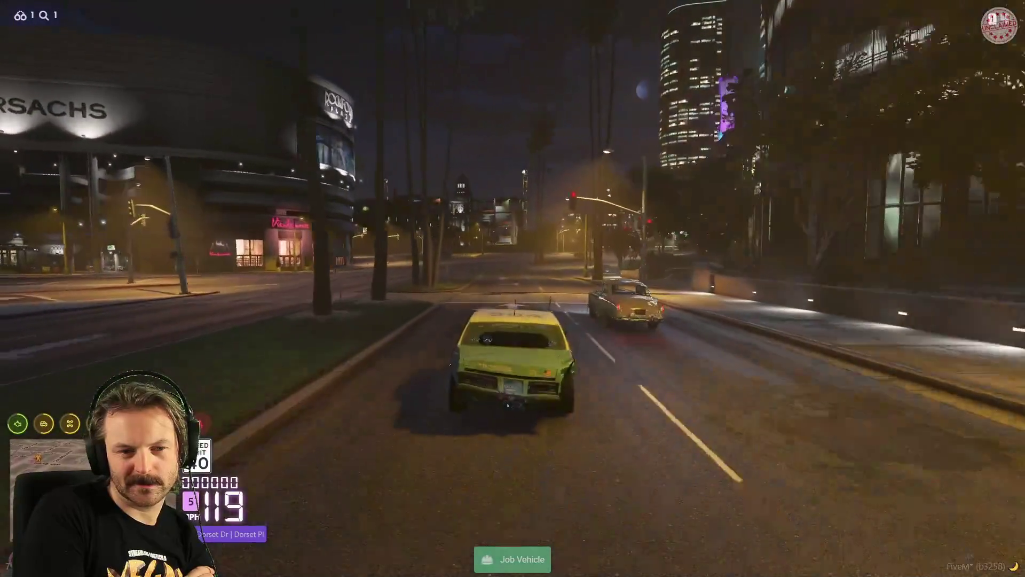
key(d)
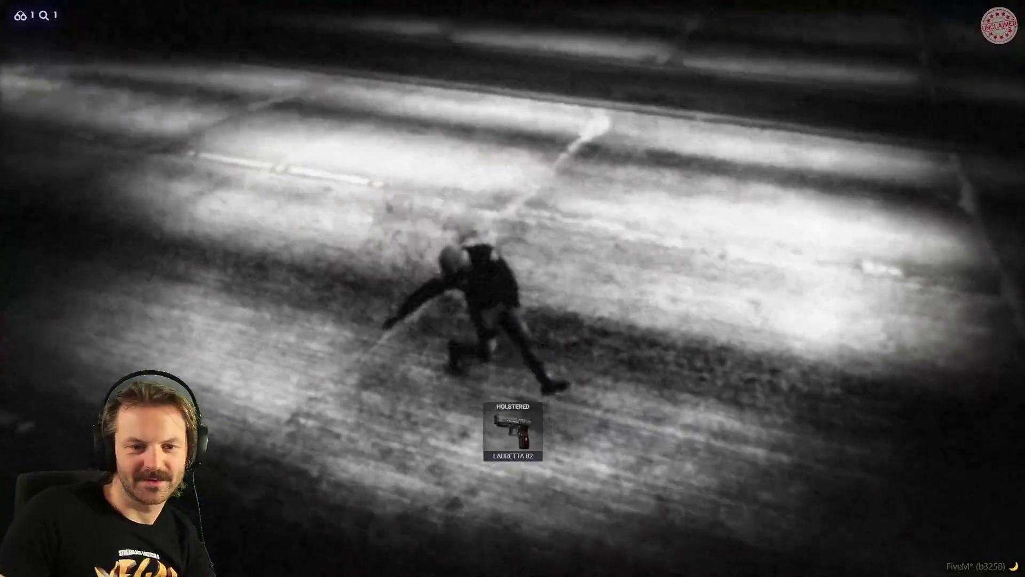
Run the revive command in the F8 console to revive the character
key(F8)
text(/)
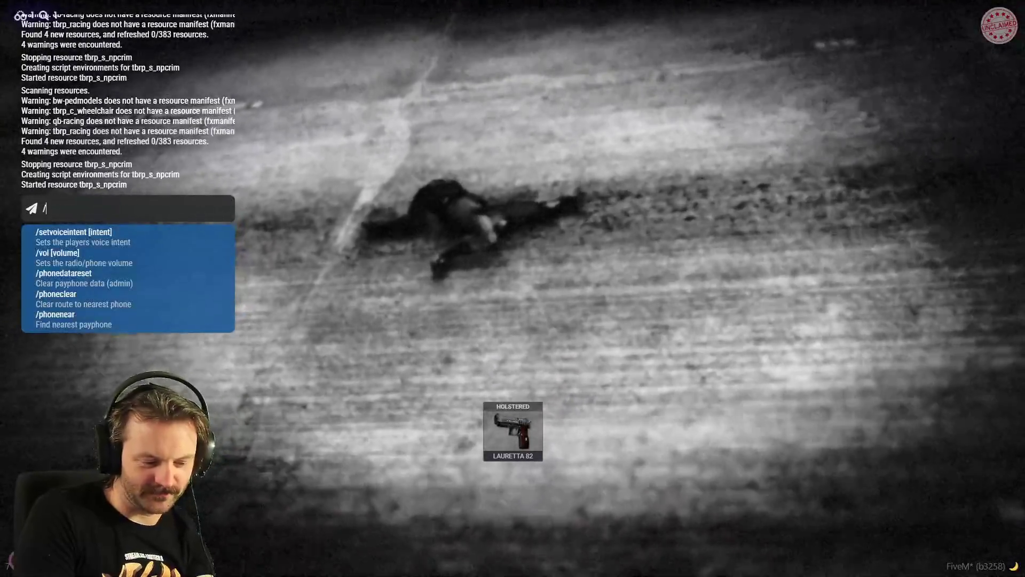
text(revive)
key(Return)
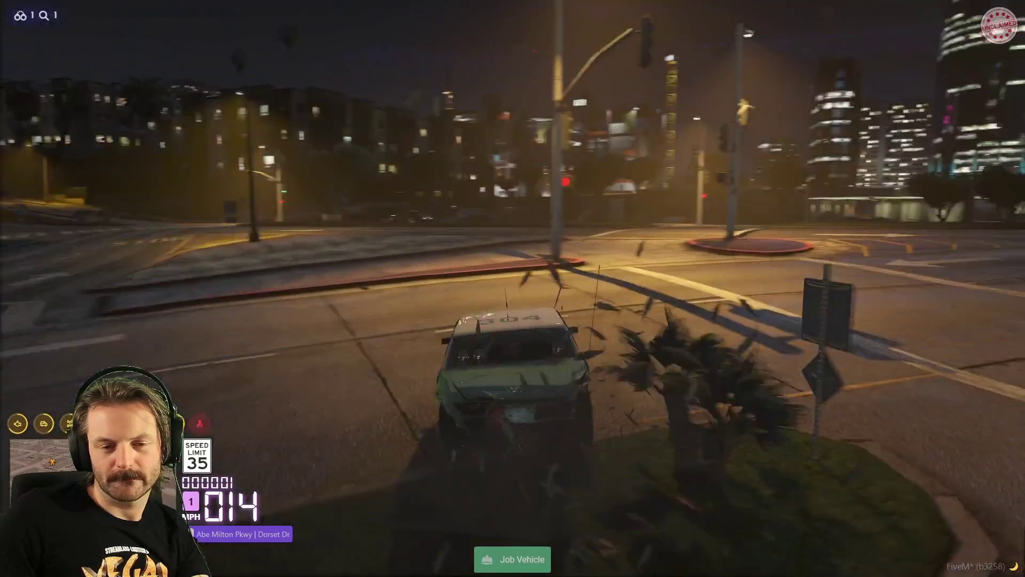
Mark the Parked Job Vehicle blip on the map and teleport the car there with /tpm
key(Escape)
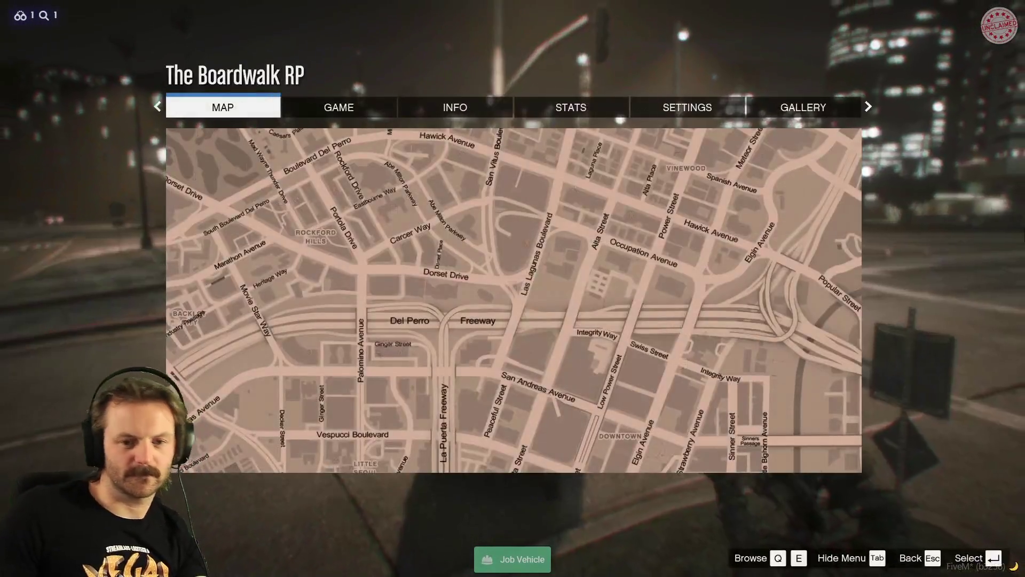
key(Tab)
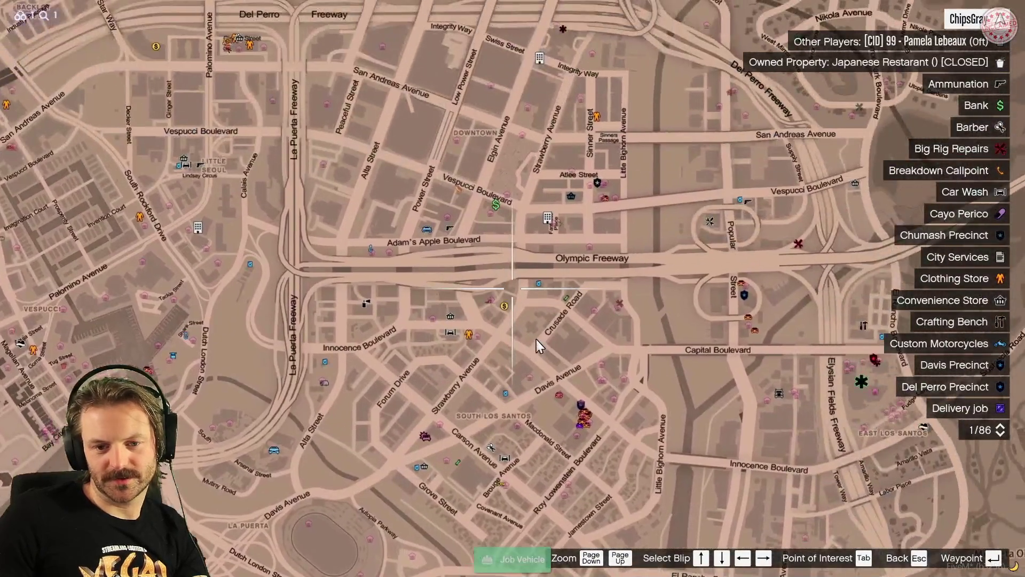
scroll(489, 276, up, 3)
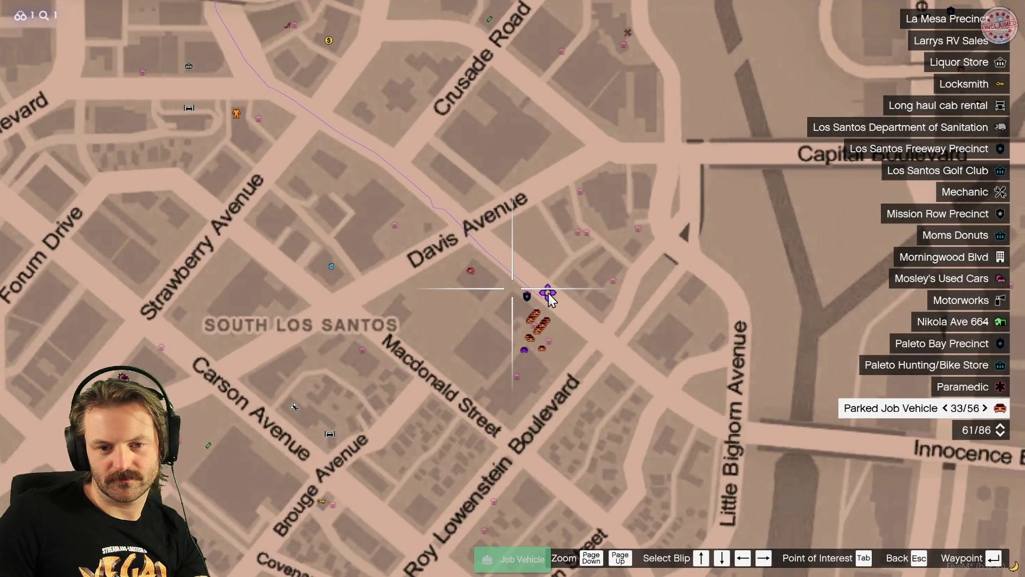
key(Escape)
key(t)
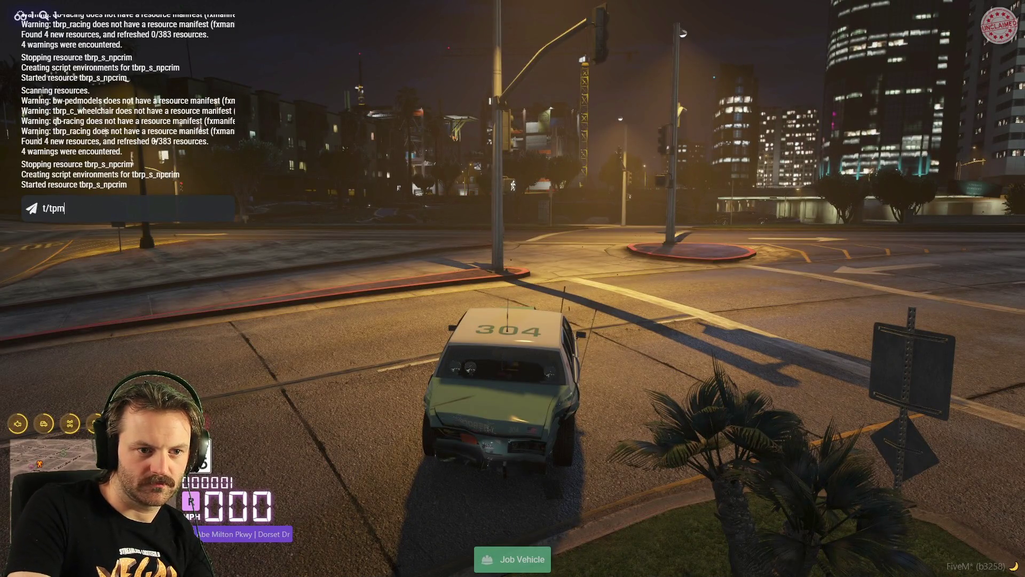
text(/tpm)
key(Return)
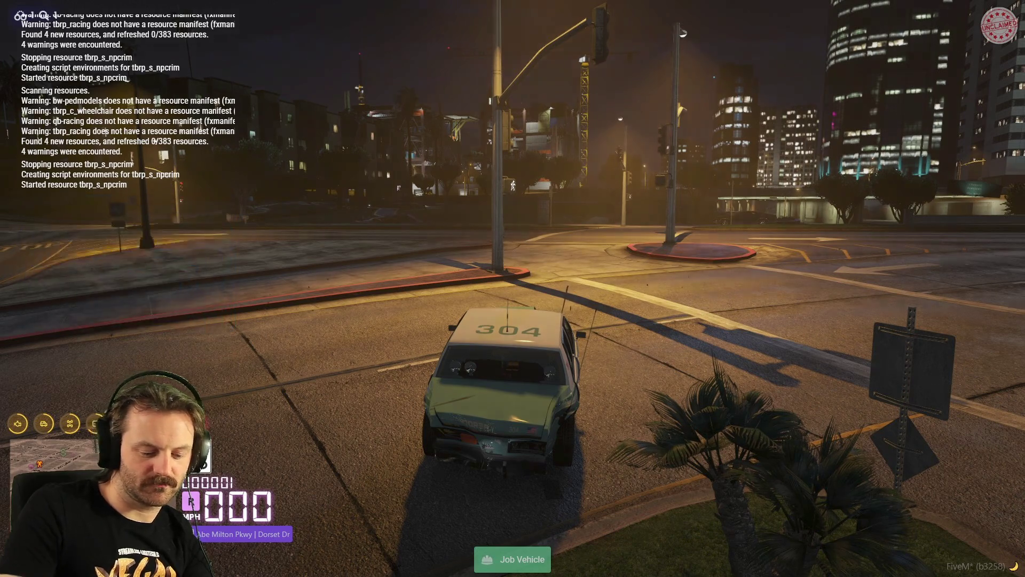
Pull over at the curb by the Davis building and get out of the car
key(w)
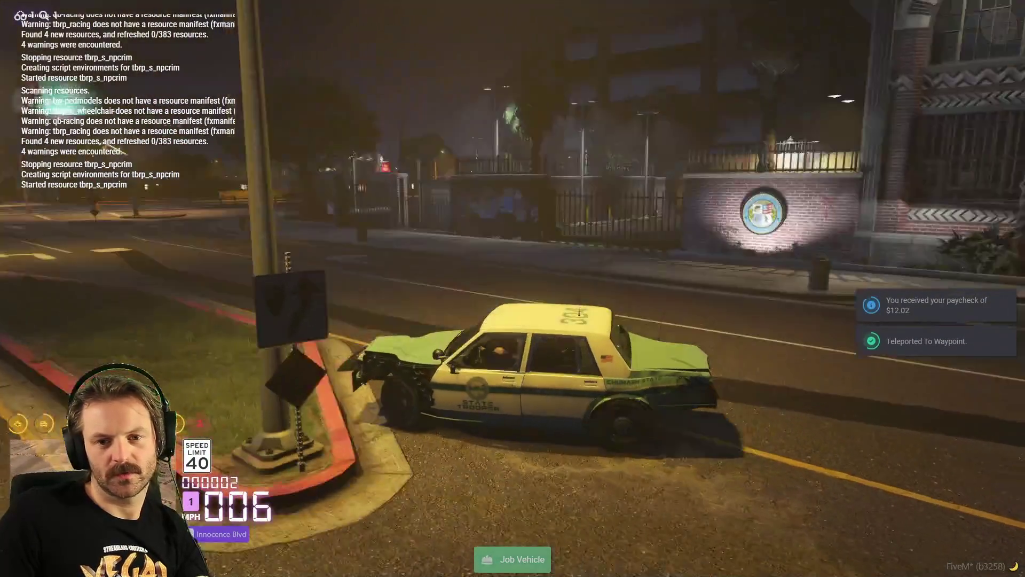
key(d)
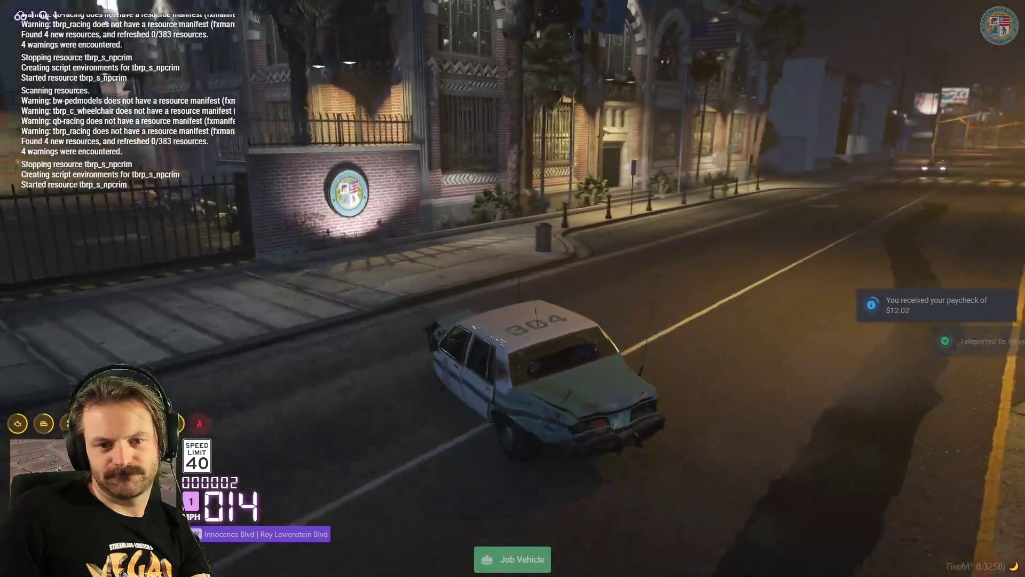
key(a)
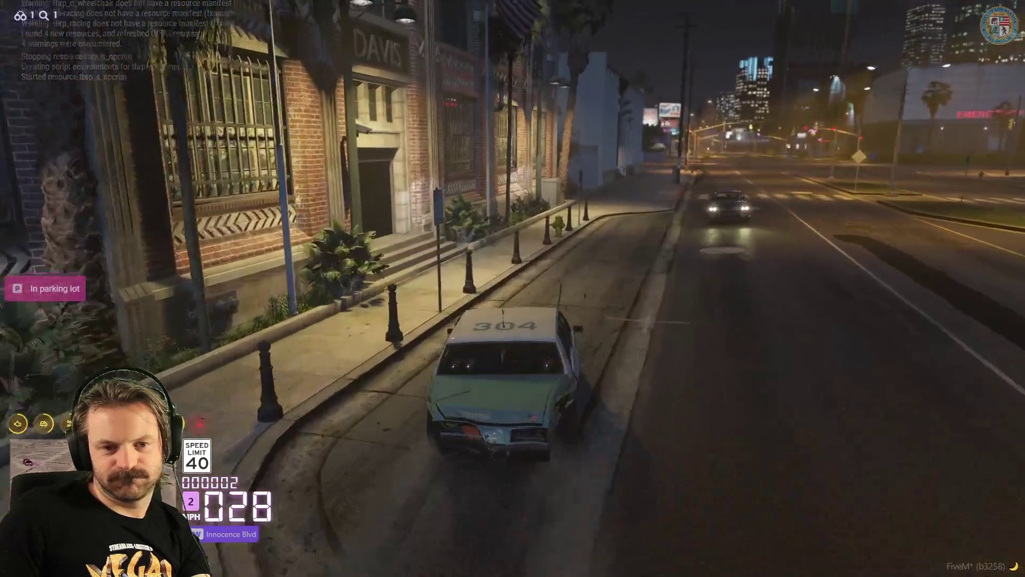
key(s)
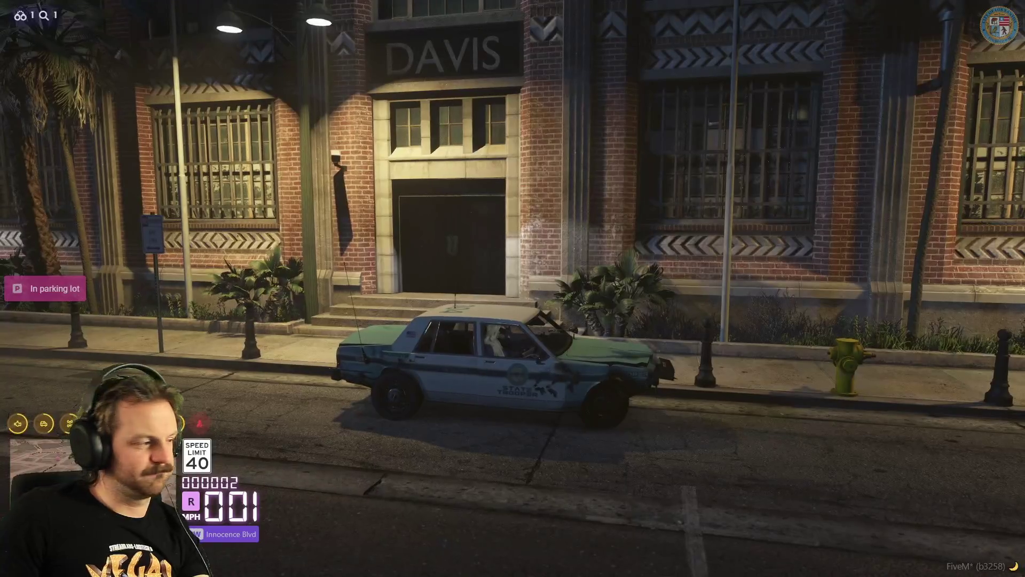
key(f)
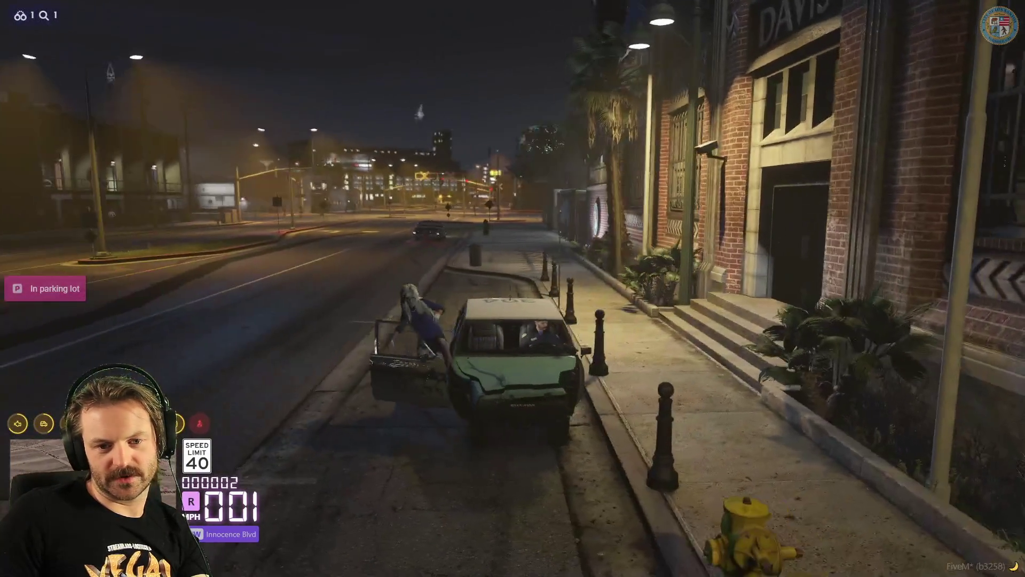
Set a waypoint near Smoke Tree Road, teleport there, and drive the dirt road
key(Escape)
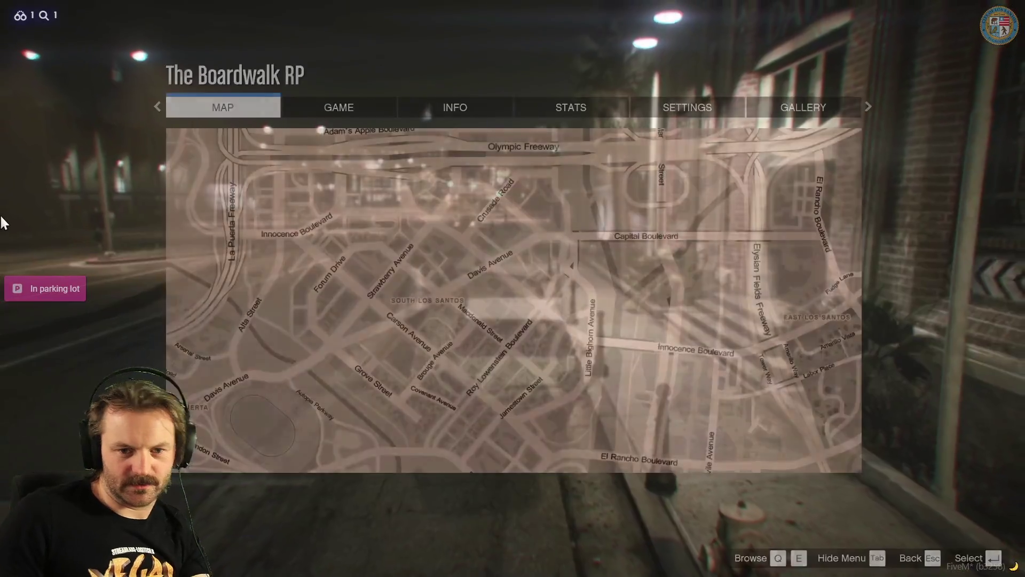
key(Return)
scroll(563, 295, down, 3)
mouse_move(562, 295)
mouse_down()
mouse_move(538, 363)
mouse_move(481, 412)
mouse_move(440, 469)
mouse_up()
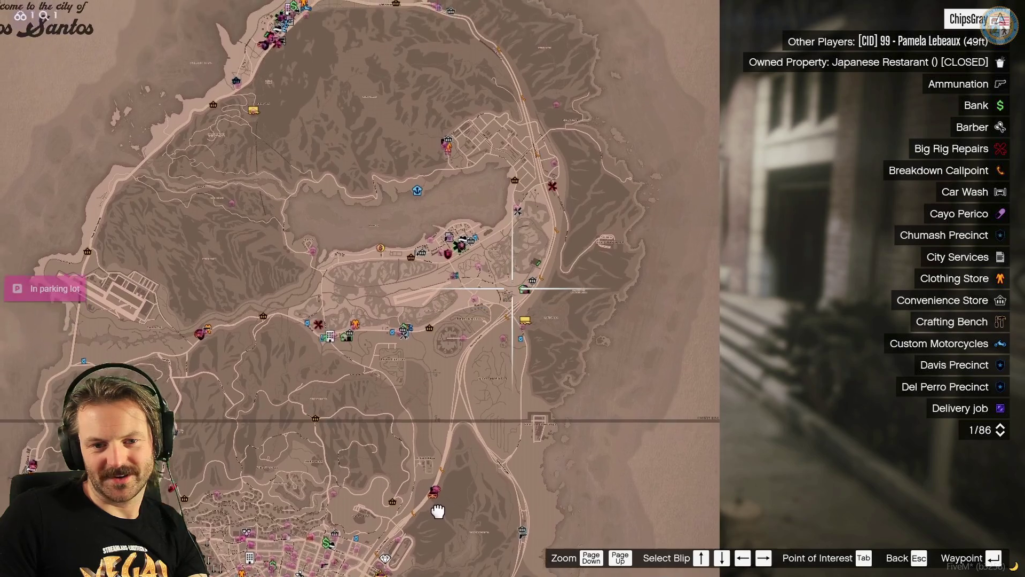
scroll(496, 317, up, 5)
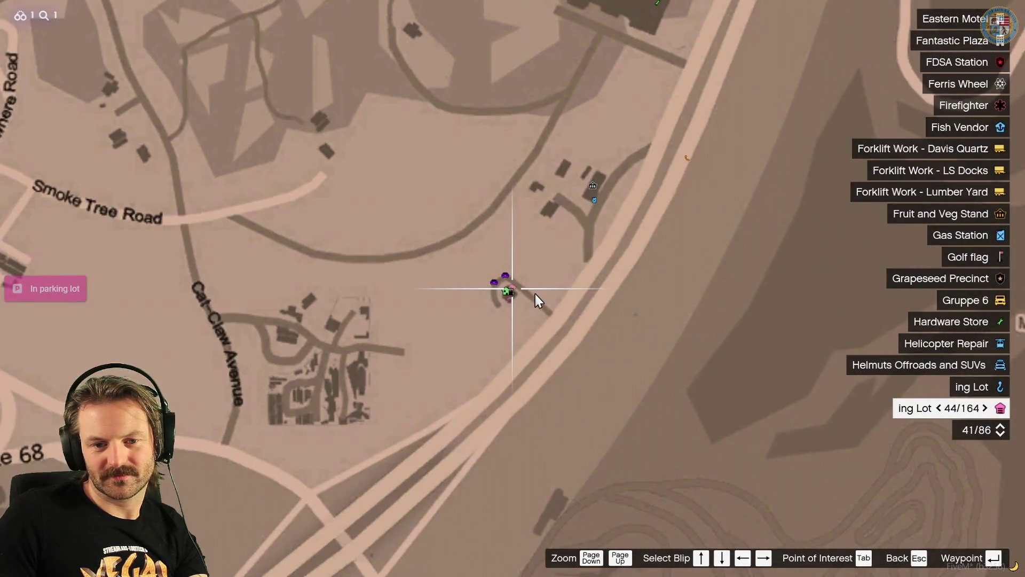
key(Escape)
key(F8)
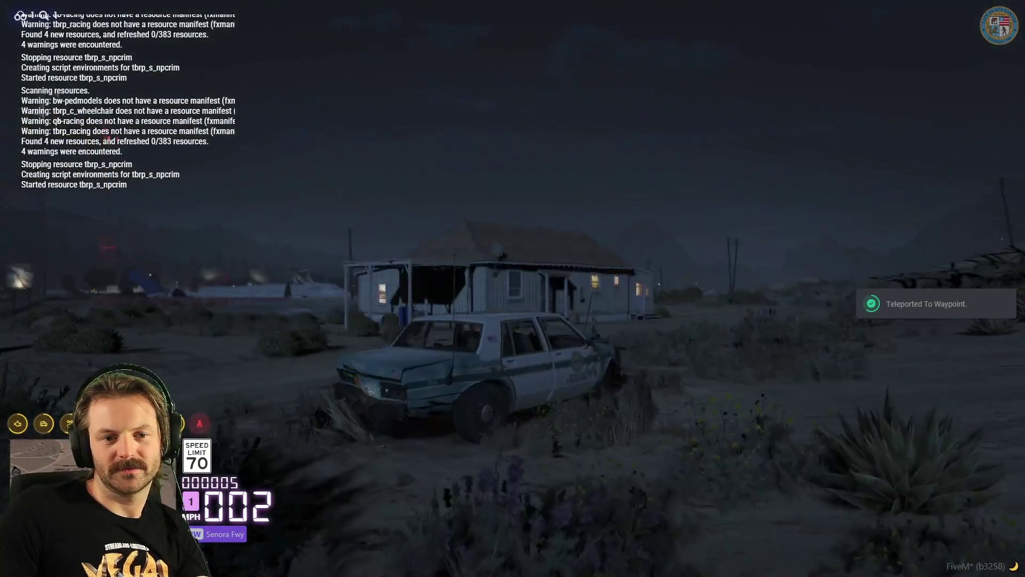
key(w)
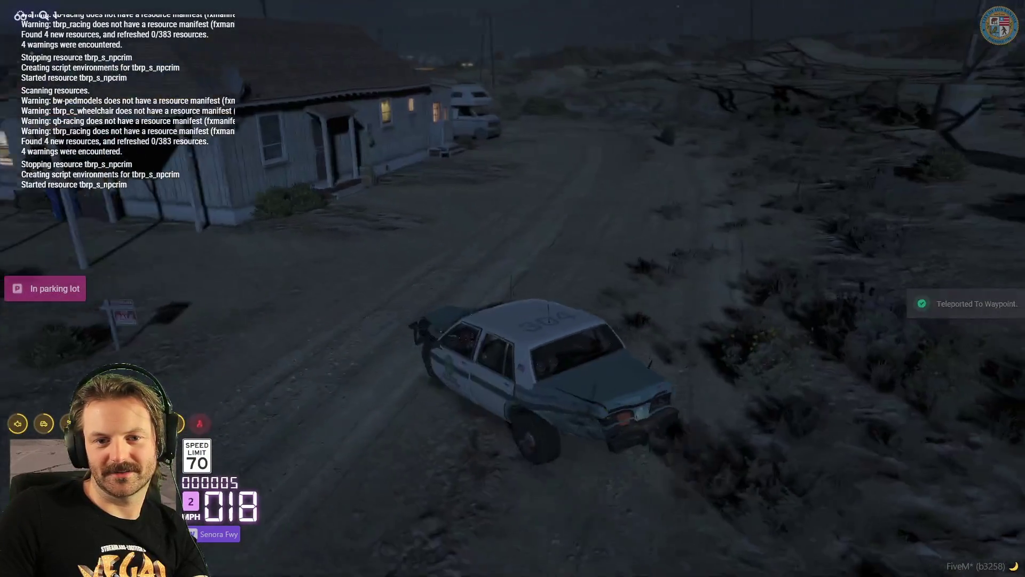
key(Escape)
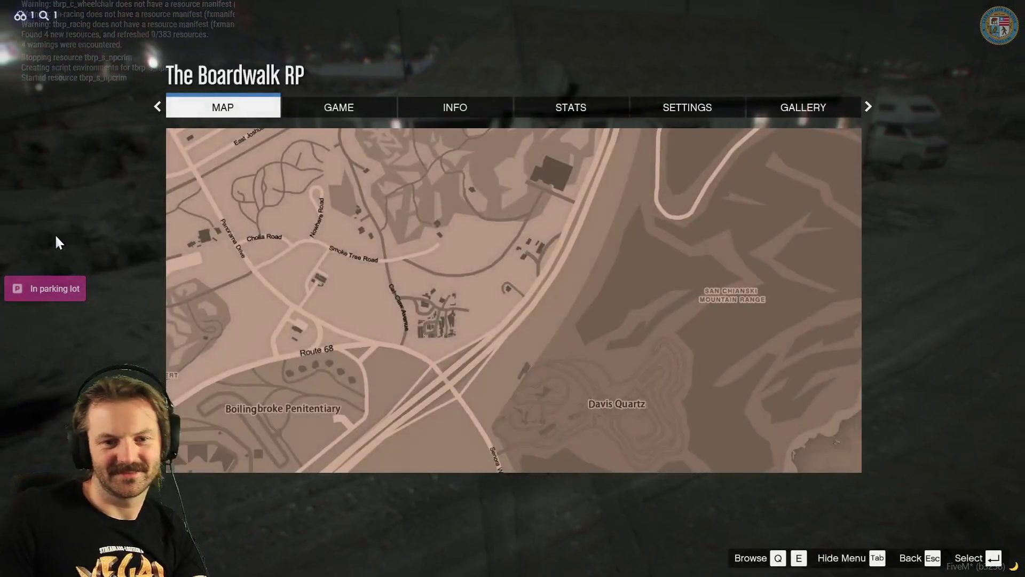
Set a waypoint at Adam's Apple Blvd and teleport the car there
click(435, 343)
scroll(541, 178, down, 5)
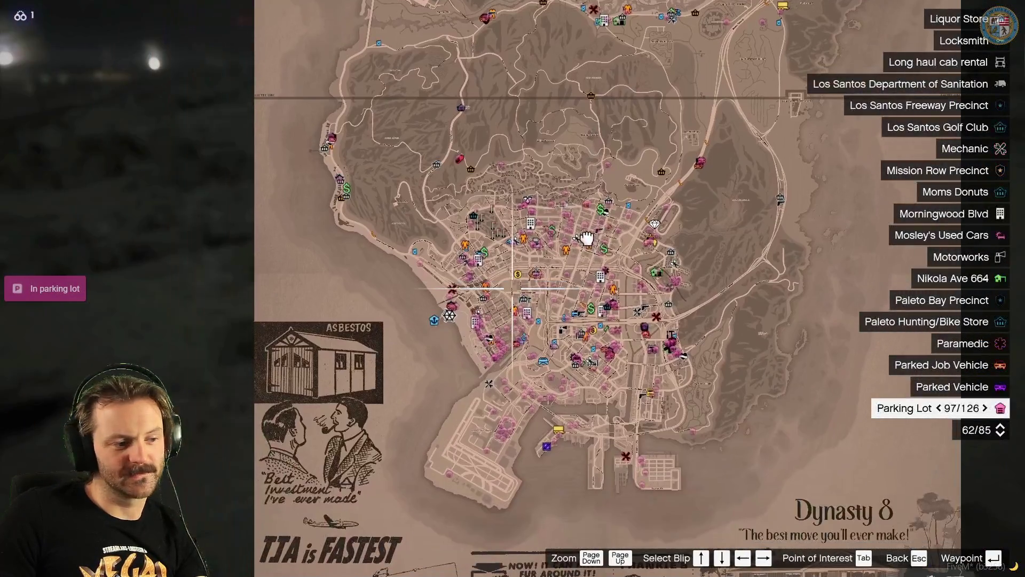
scroll(542, 251, up, 5)
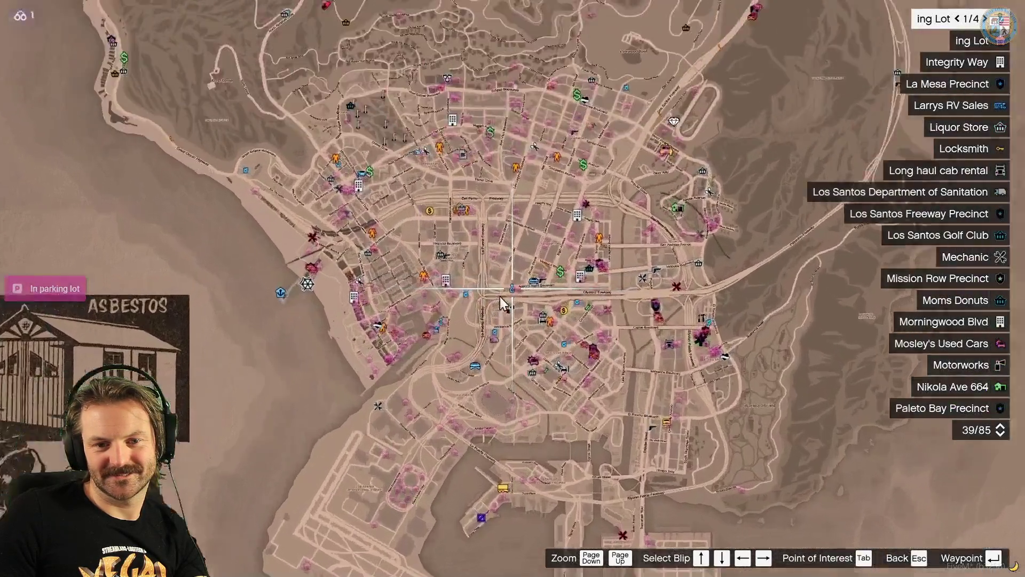
scroll(502, 303, up, 4)
key(Escape)
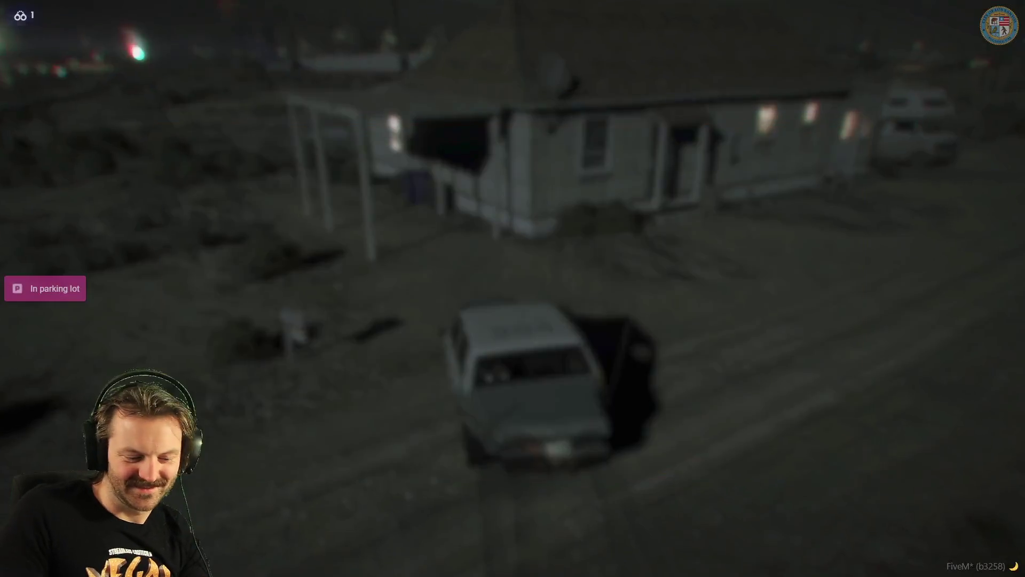
key(F7)
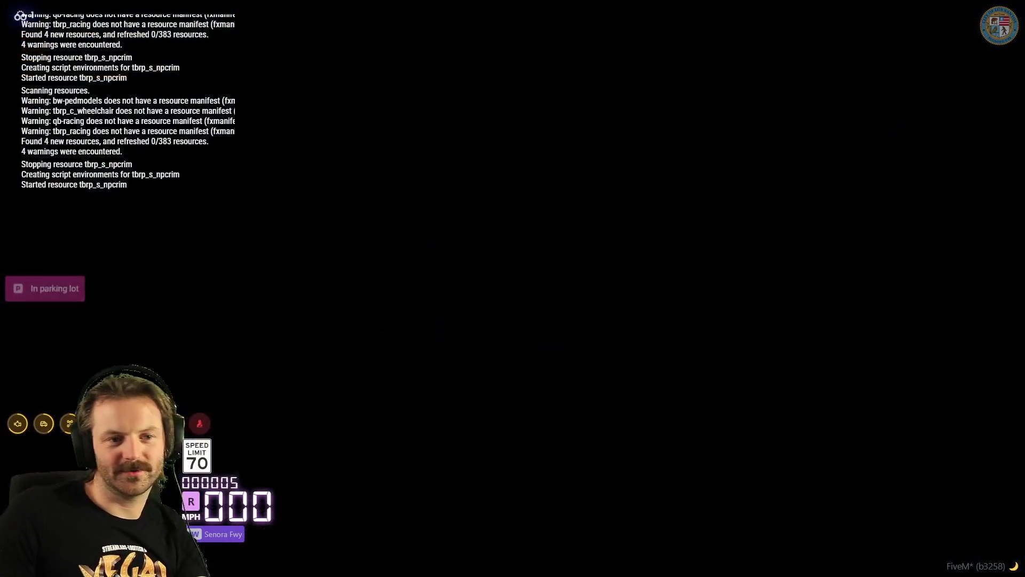
Drive into the lot, delete the patrol car with /dv, and run to the side door
key(w)
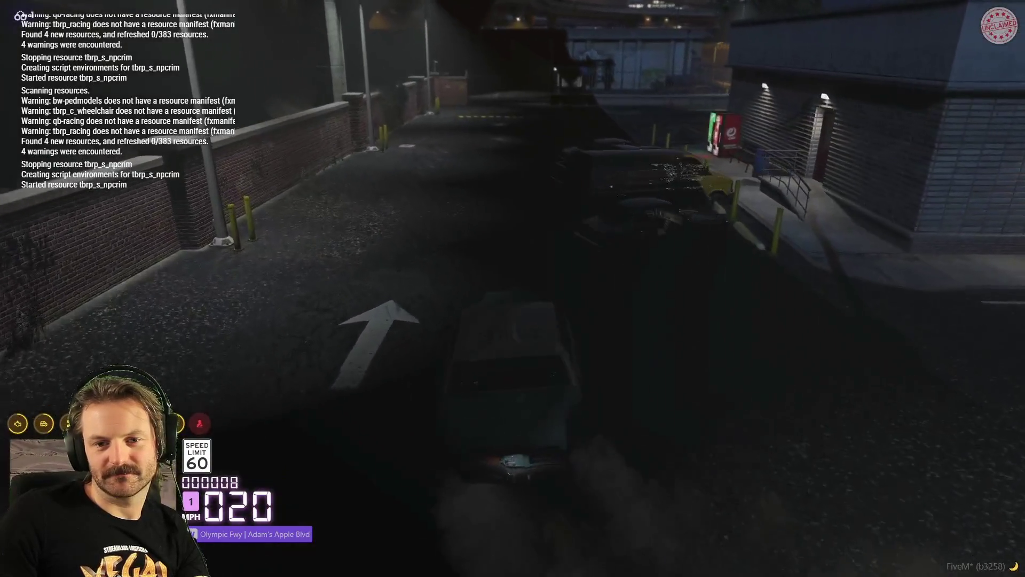
text(s/dv)
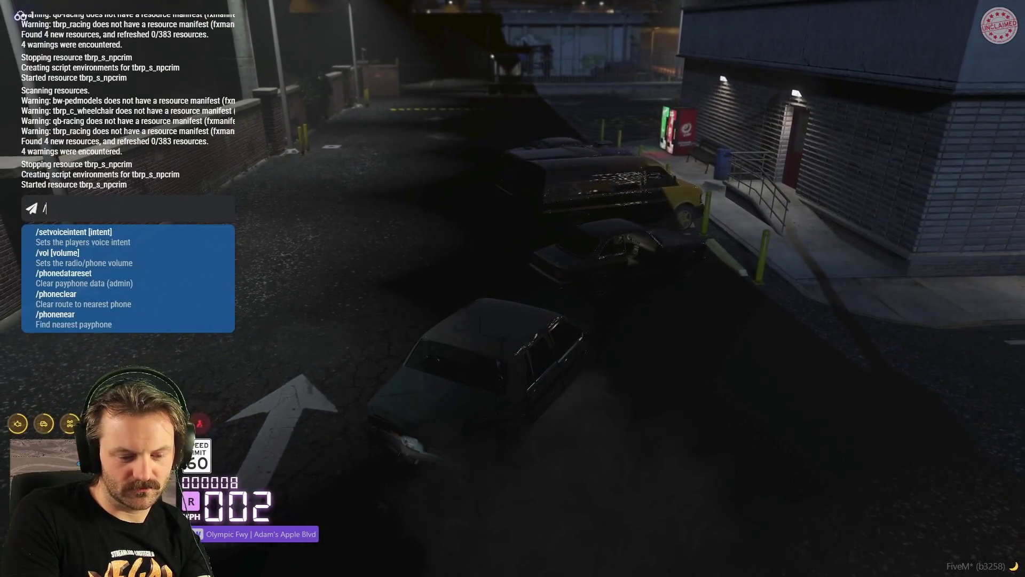
key(Return)
key(w)
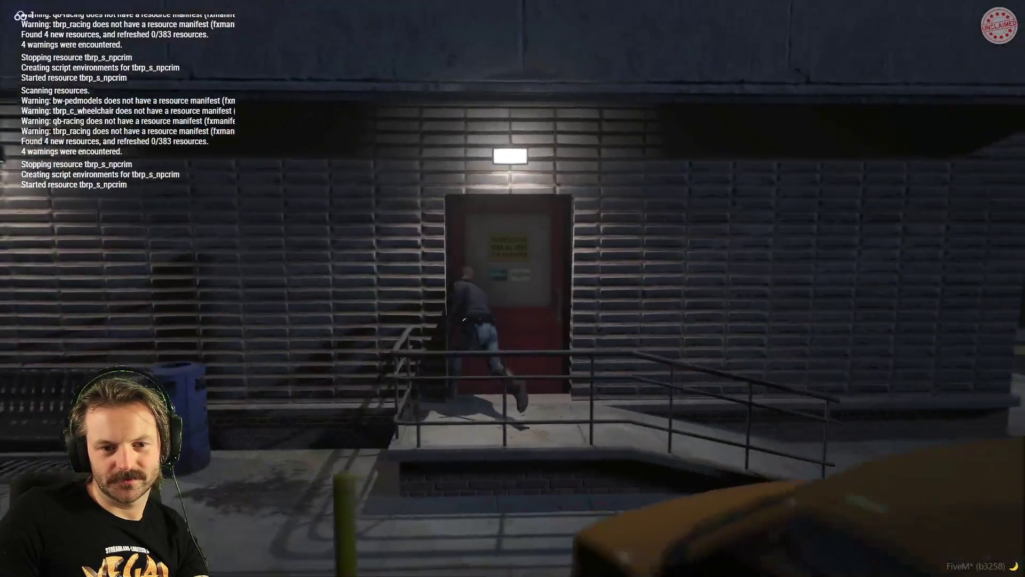
Retrieve the Vapid Ellie from impound at the reception desk
key(e)
key(w)
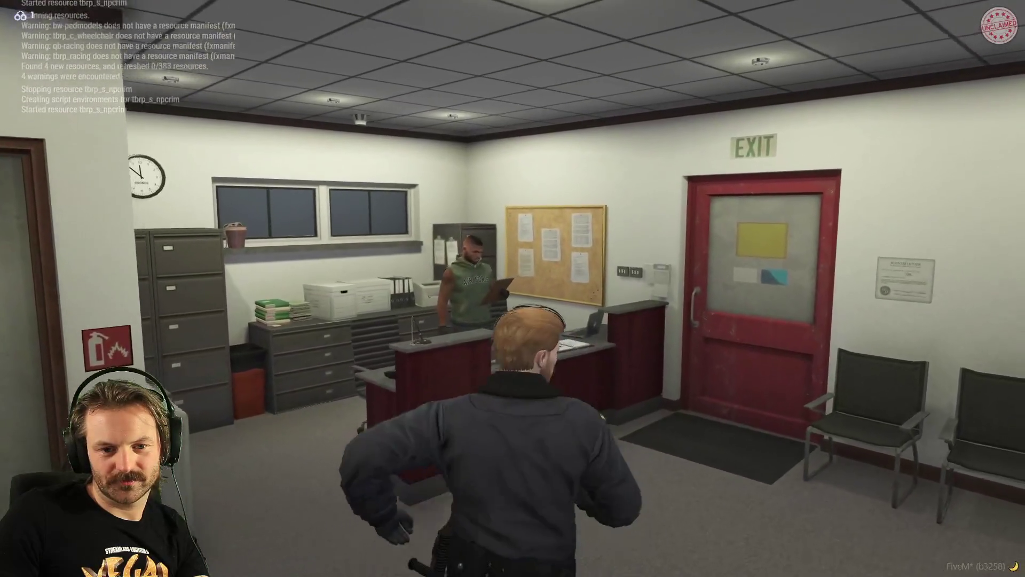
key(alt)
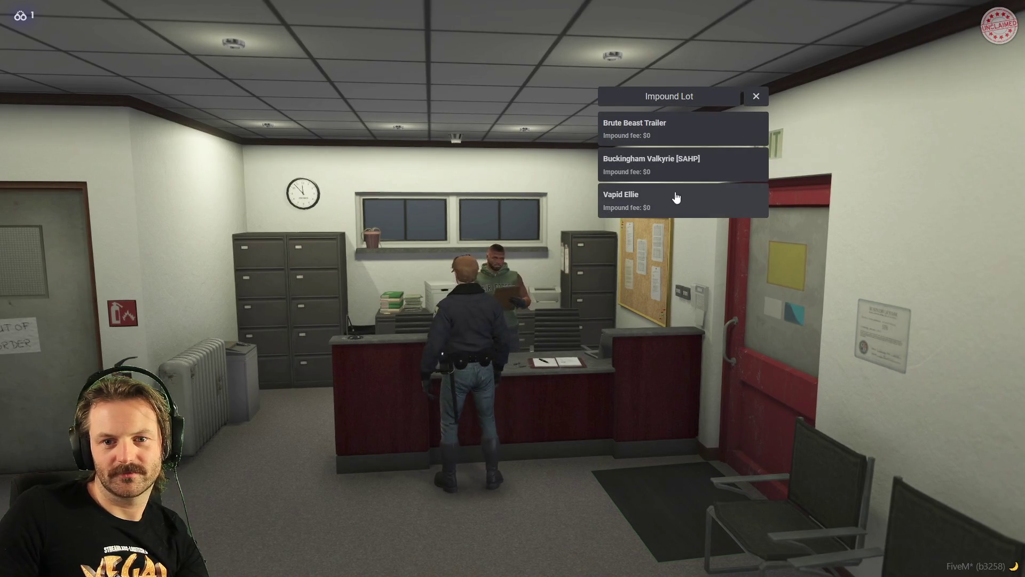
click(675, 201)
Walk out to the red Vapid Ellie, get in, and drive it toward the gate
key(w)
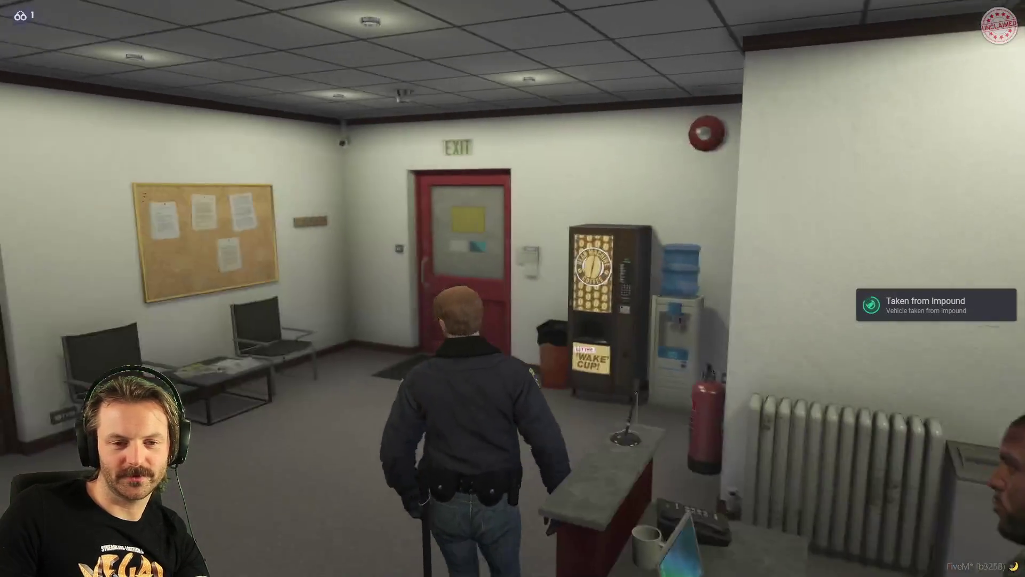
key(w)
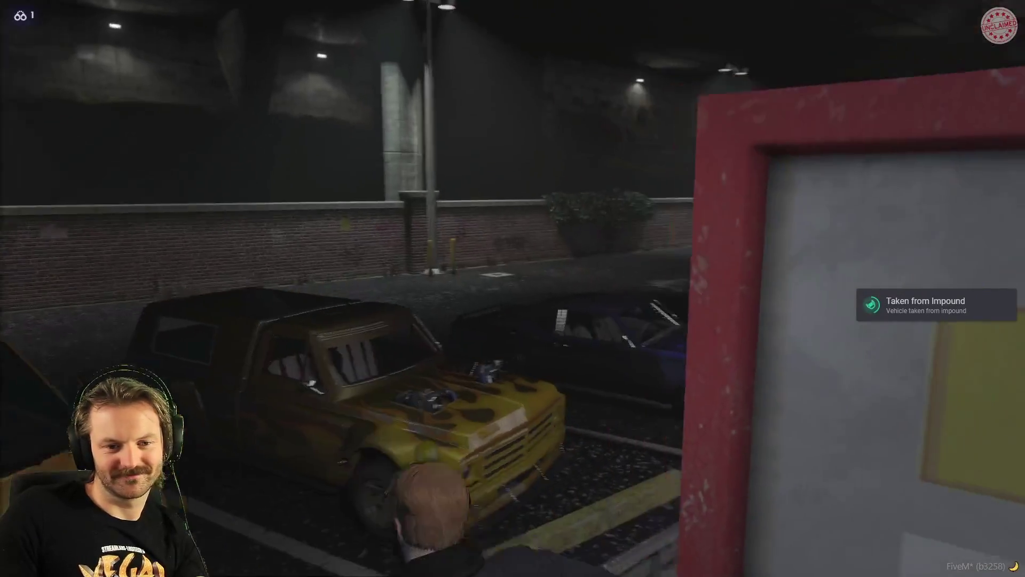
key(w)
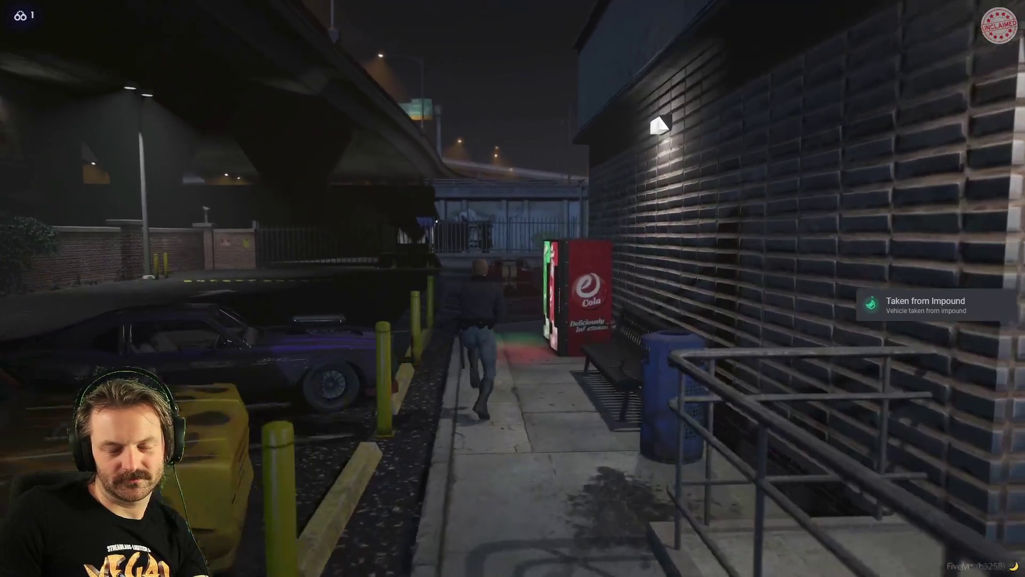
key(w)
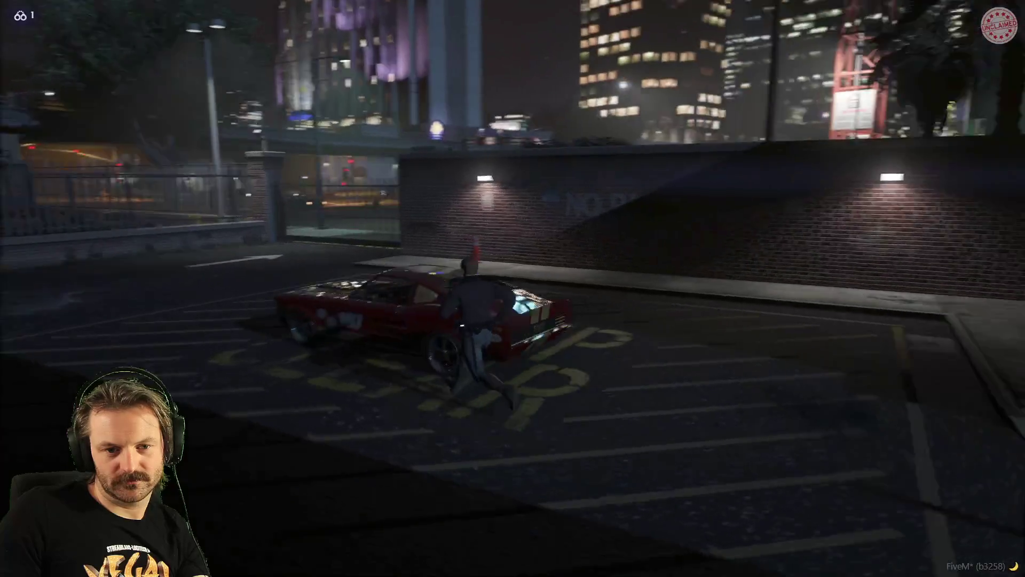
key(f)
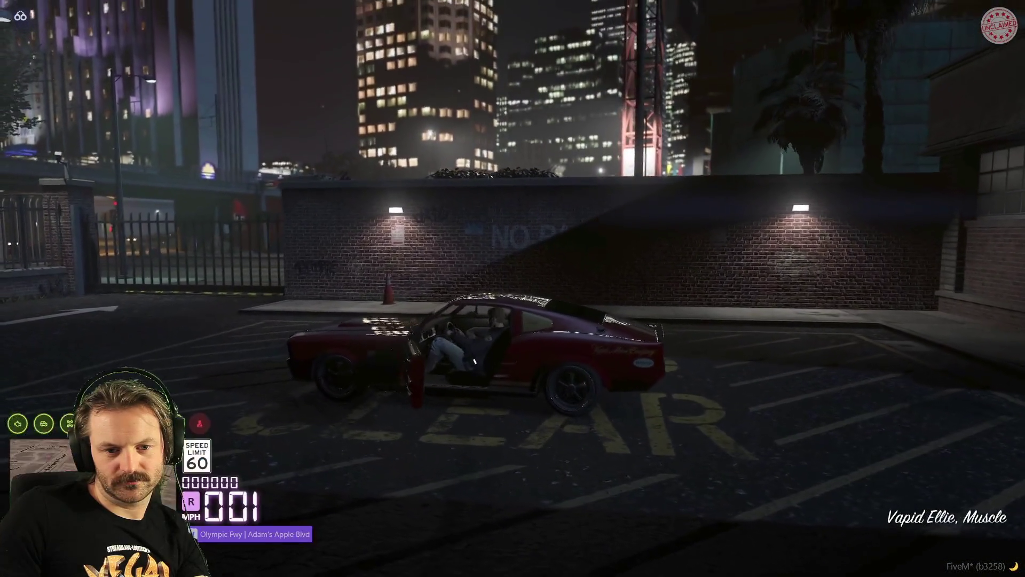
key(w)
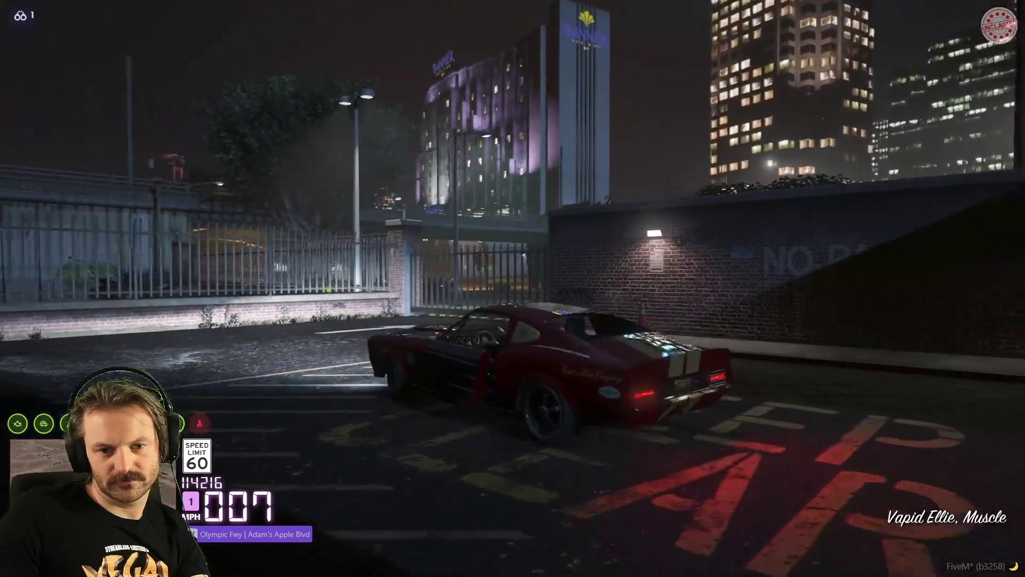
key(s)
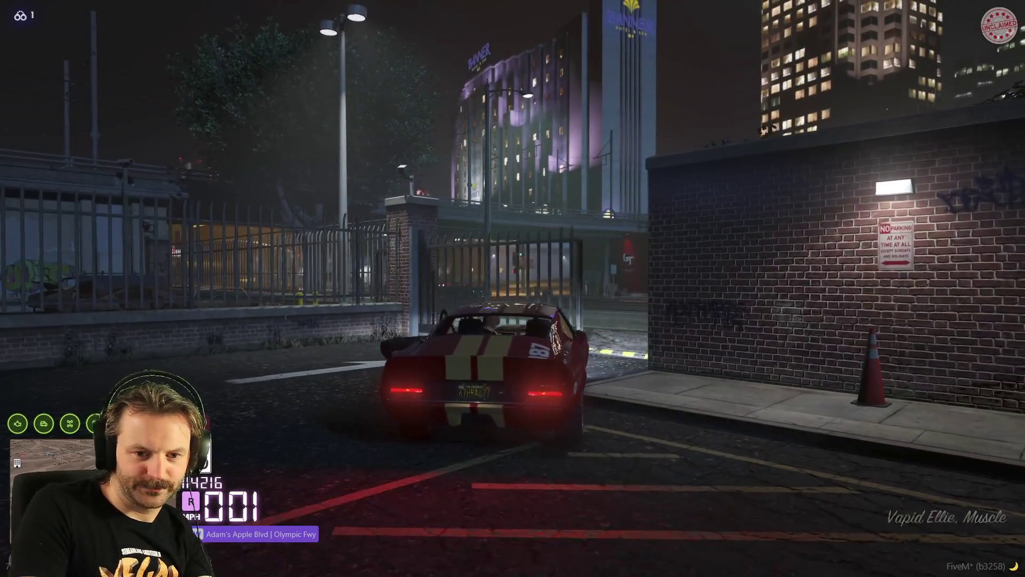
key(Escape)
click(448, 319)
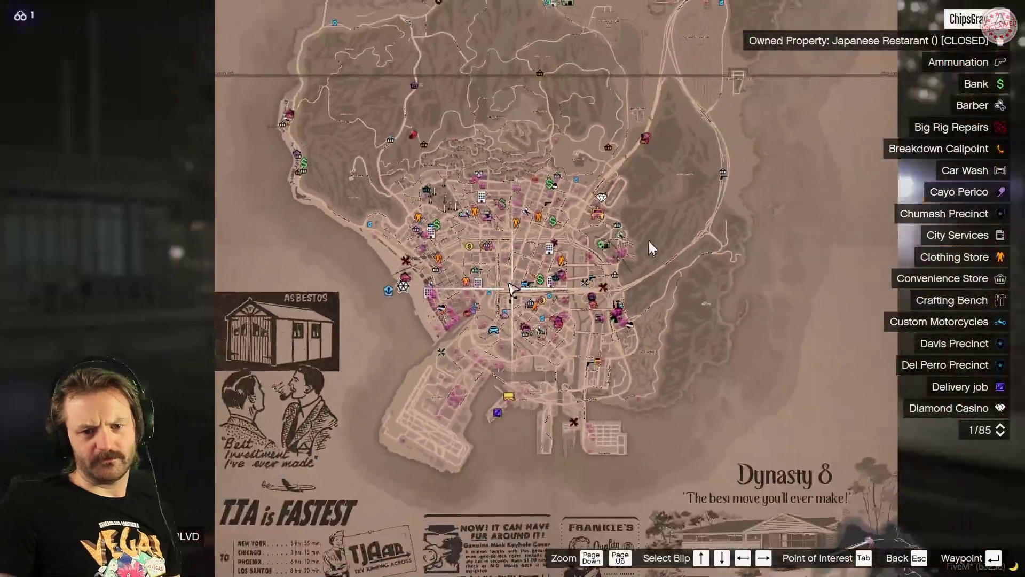
Select the Gas Station location on the zoomed map and enter a teleport command in chat
scroll(558, 387, up, 2)
scroll(522, 277, up, 5)
key(Up)
key(Up)
key(Up)
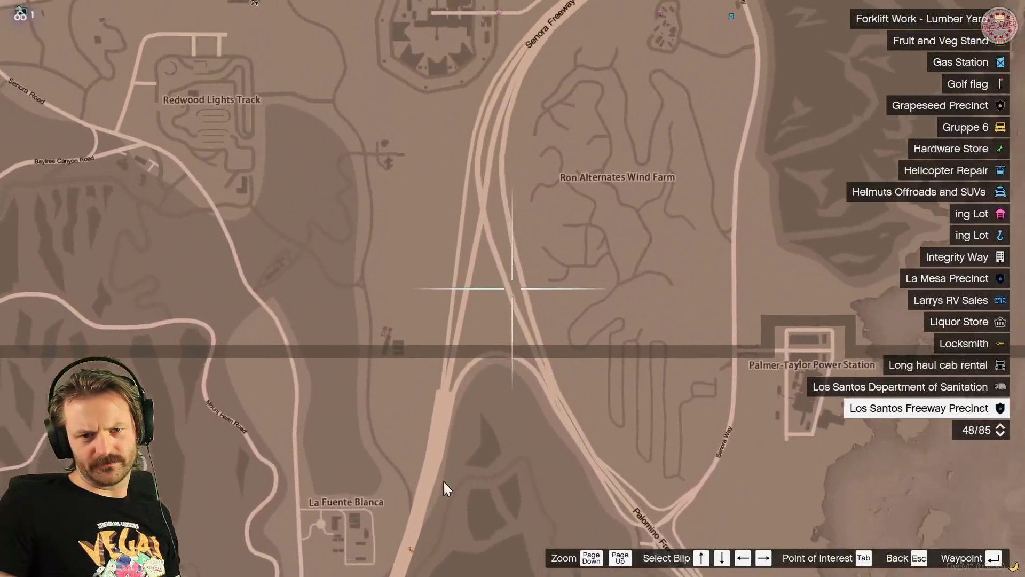
scroll(596, 358, up, 3)
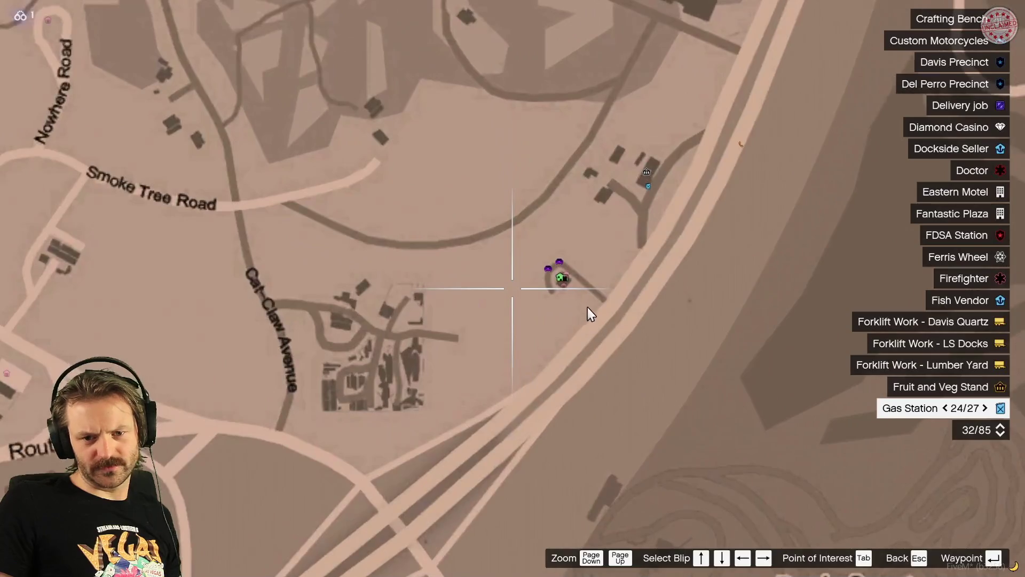
scroll(606, 297, down, 3)
key(Escape)
text(t/)
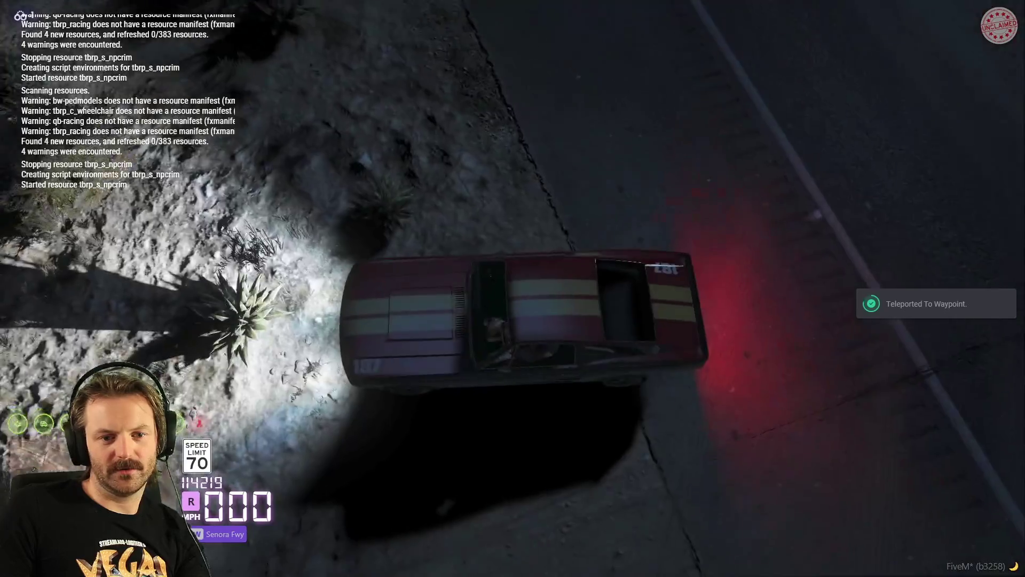
text(sw)
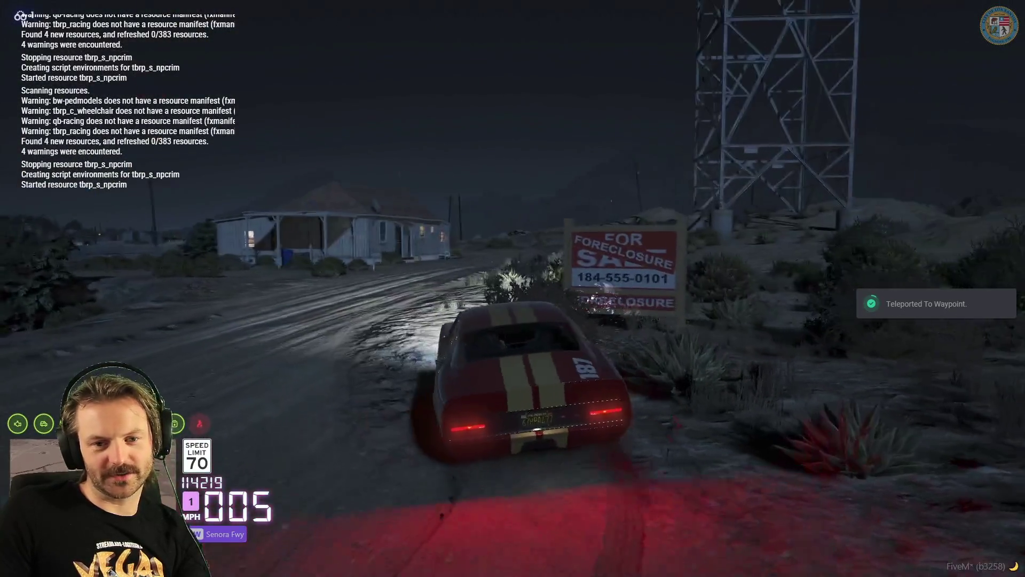
text(a)
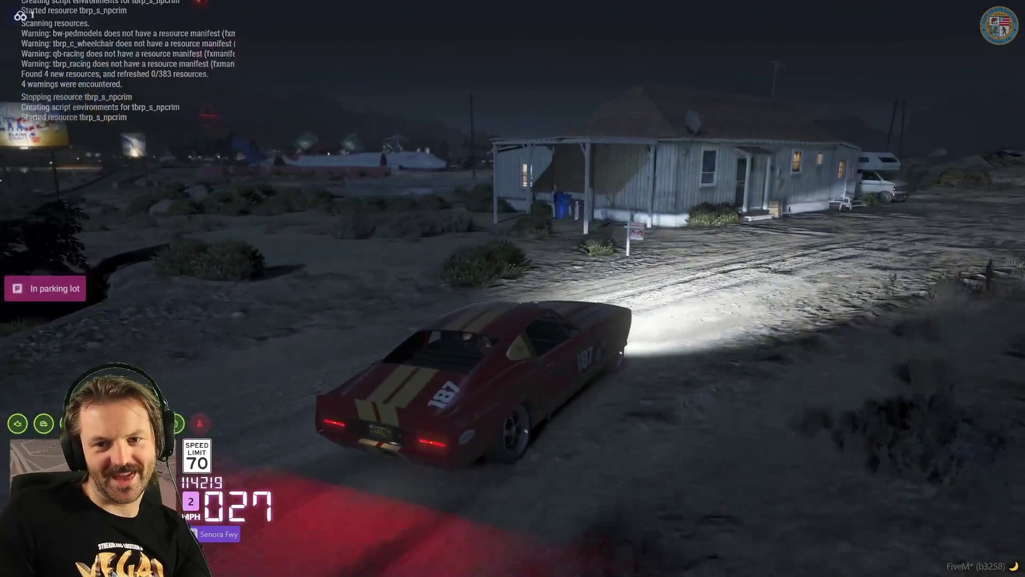
text(s)
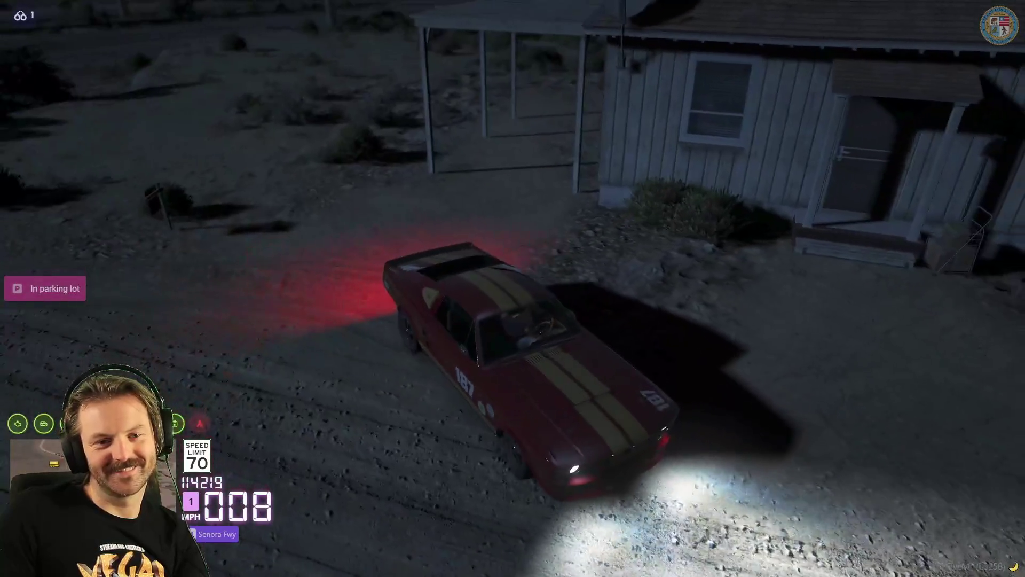
text(w)
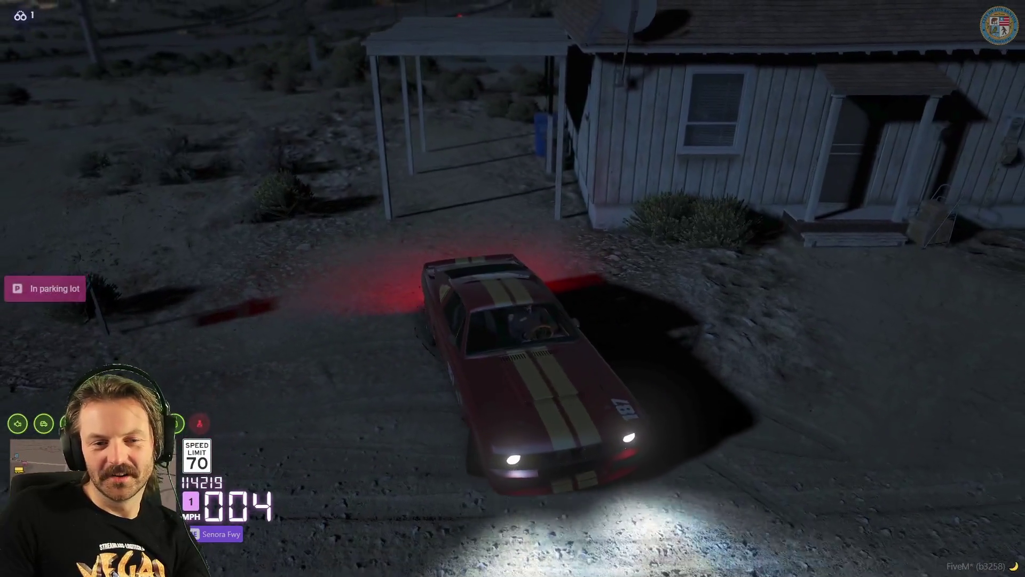
text(s)
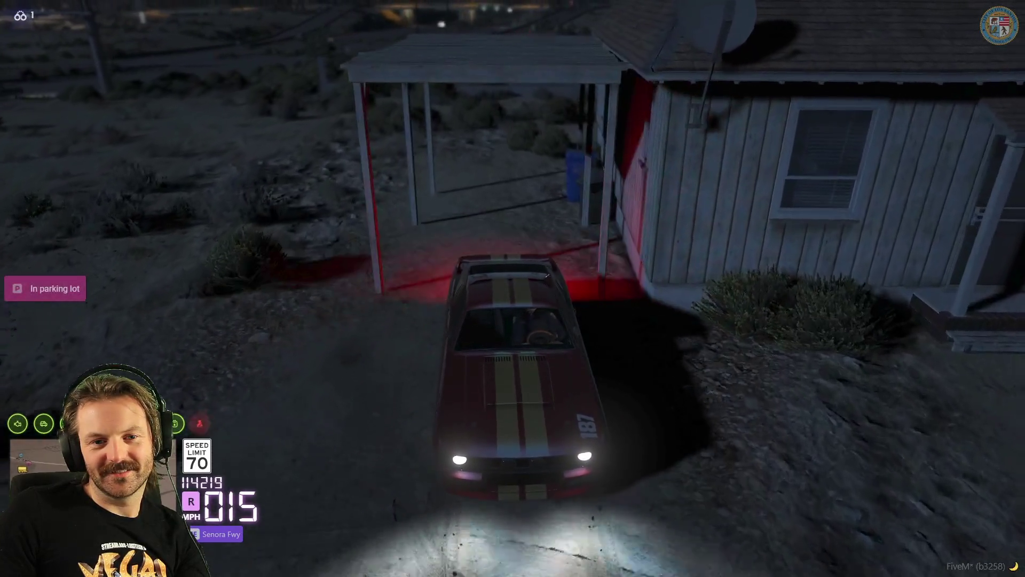
text(w)
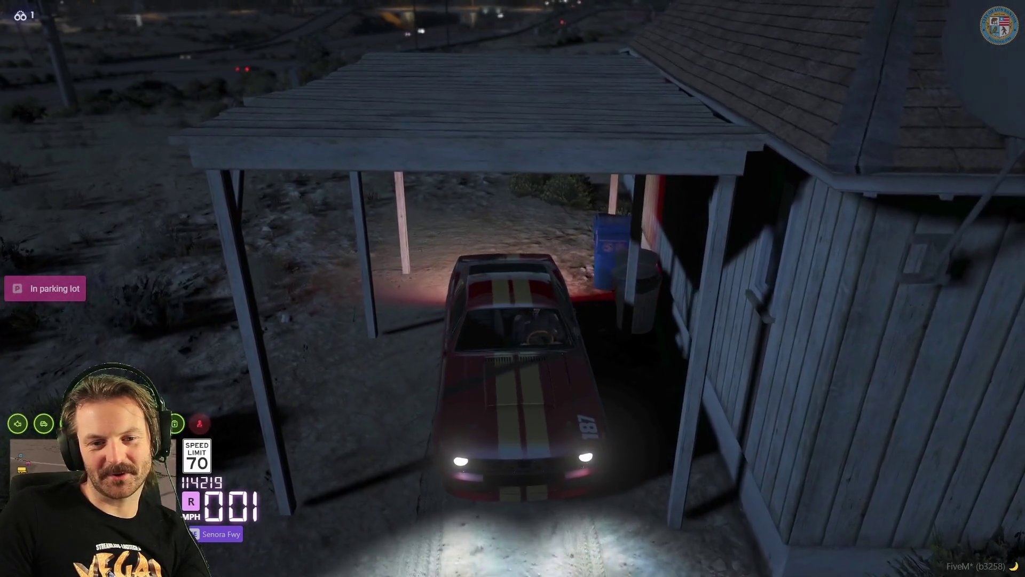
text(w)
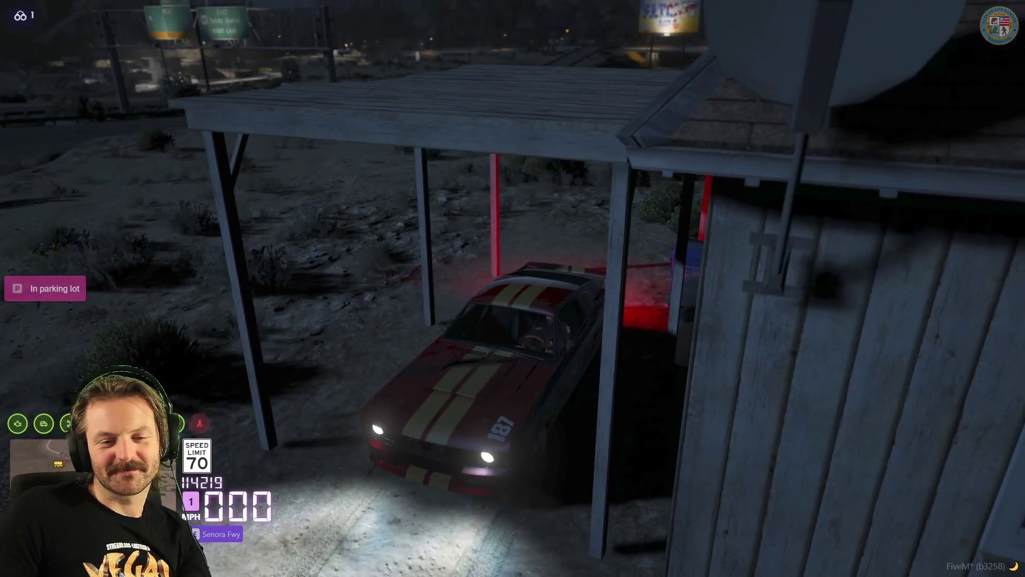
text(f)
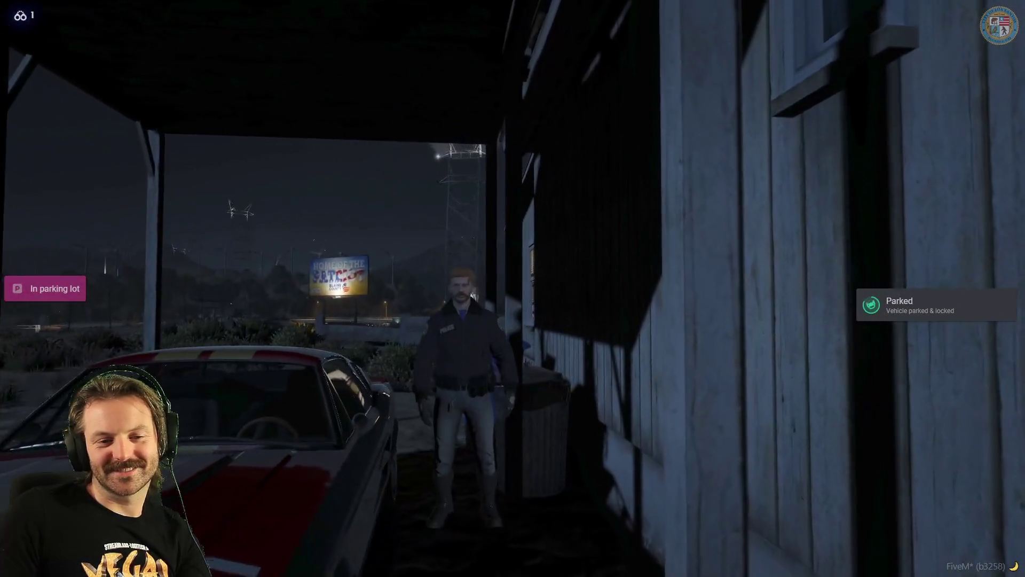
text(w)
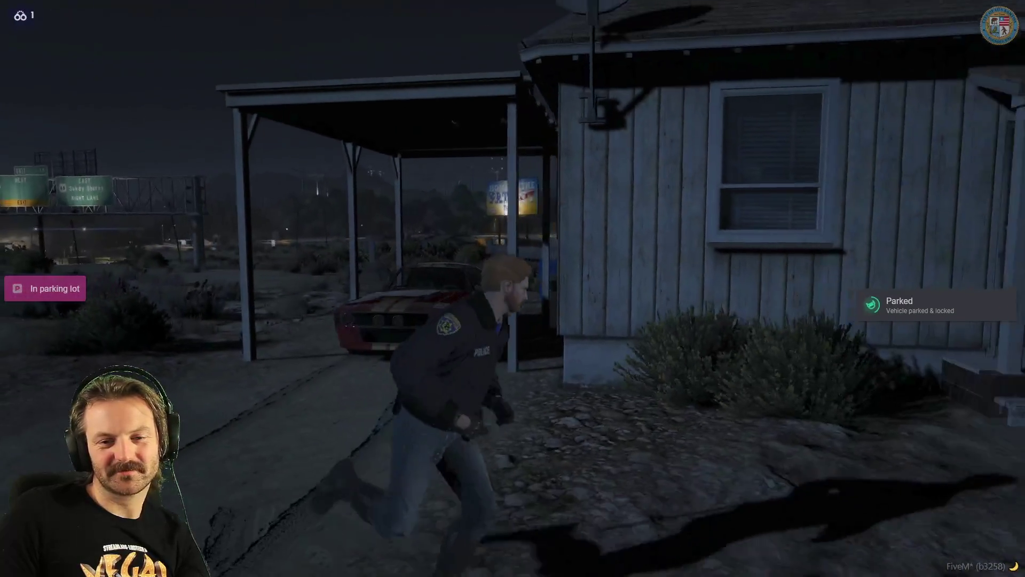
text(s)
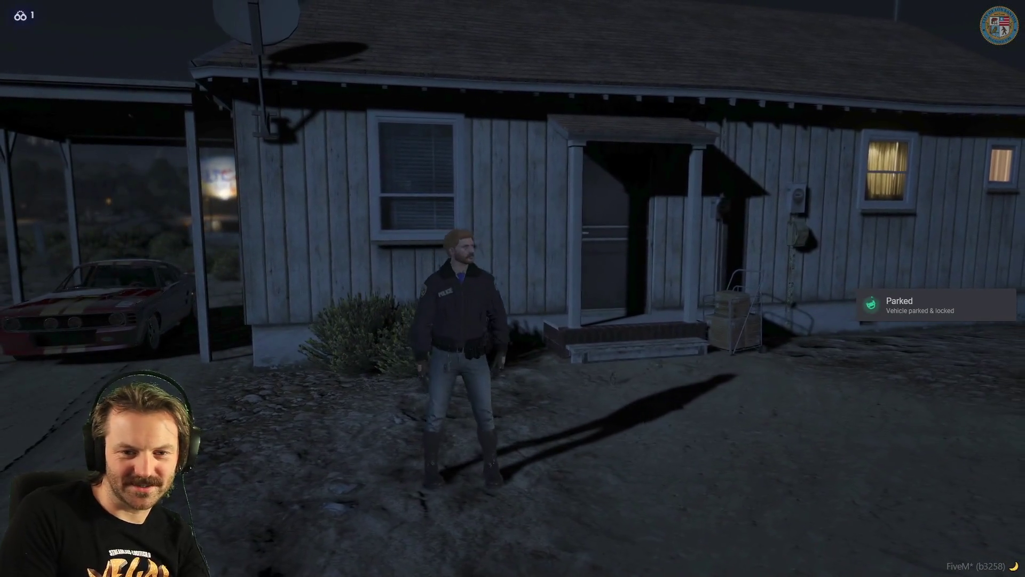
text(t/)
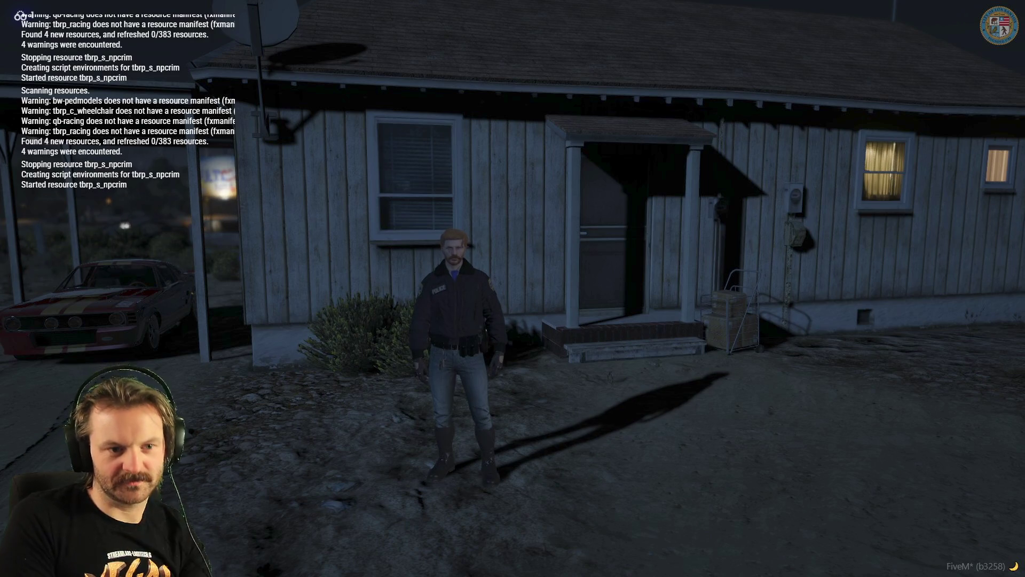
Reload the character's appearance with /reloadskin in chat, then walk toward the house
key(t)
text(/reloadskin)
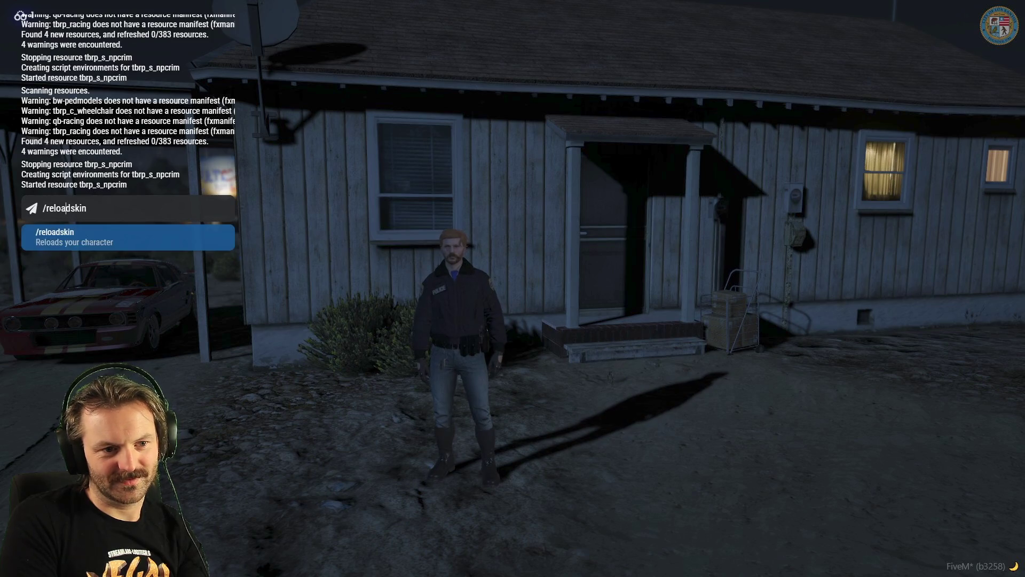
key(Return)
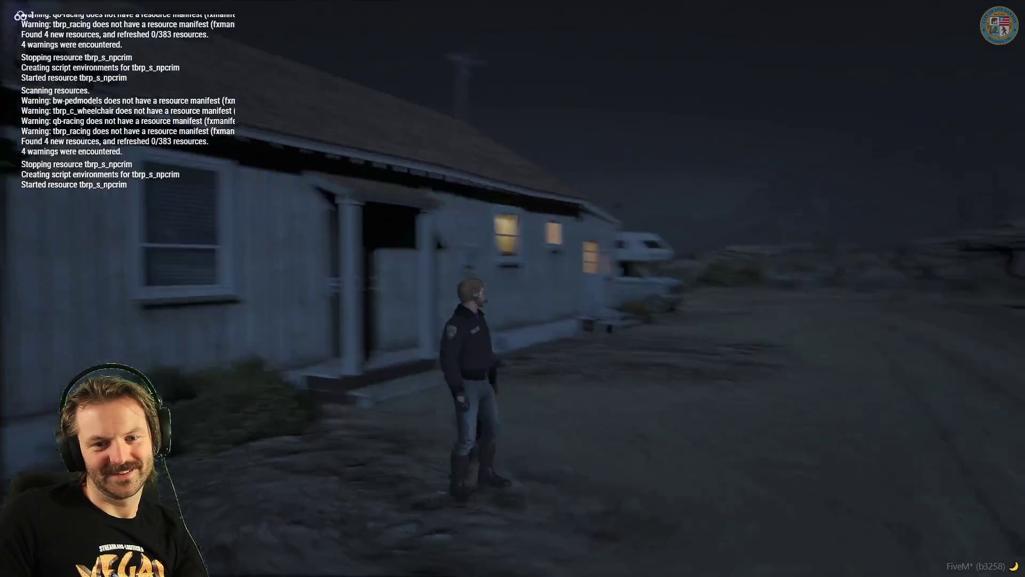
key(w)
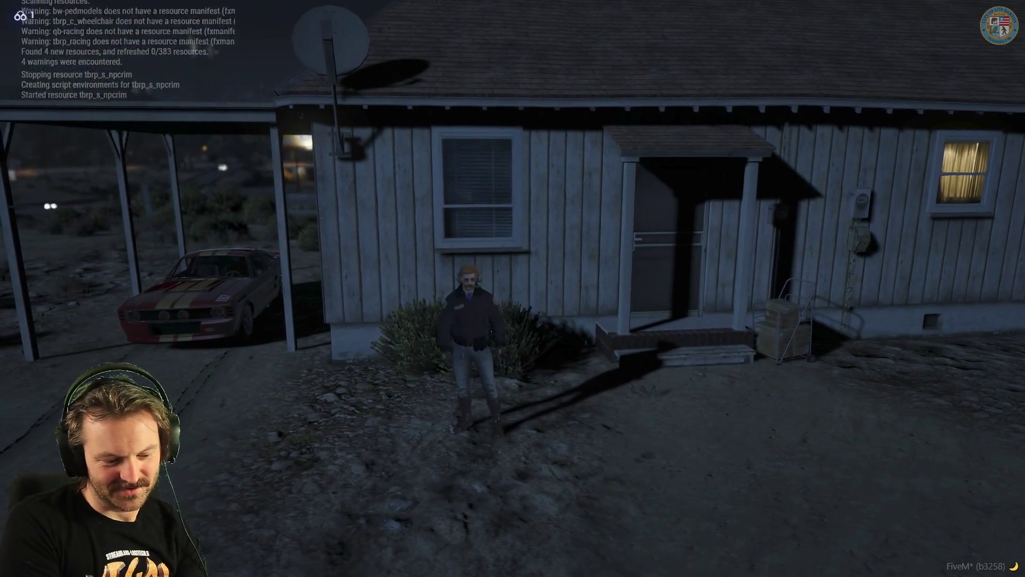
Quit FiveM by entering quit in the F8 developer console
key(F8)
text(quit)
key(Return)
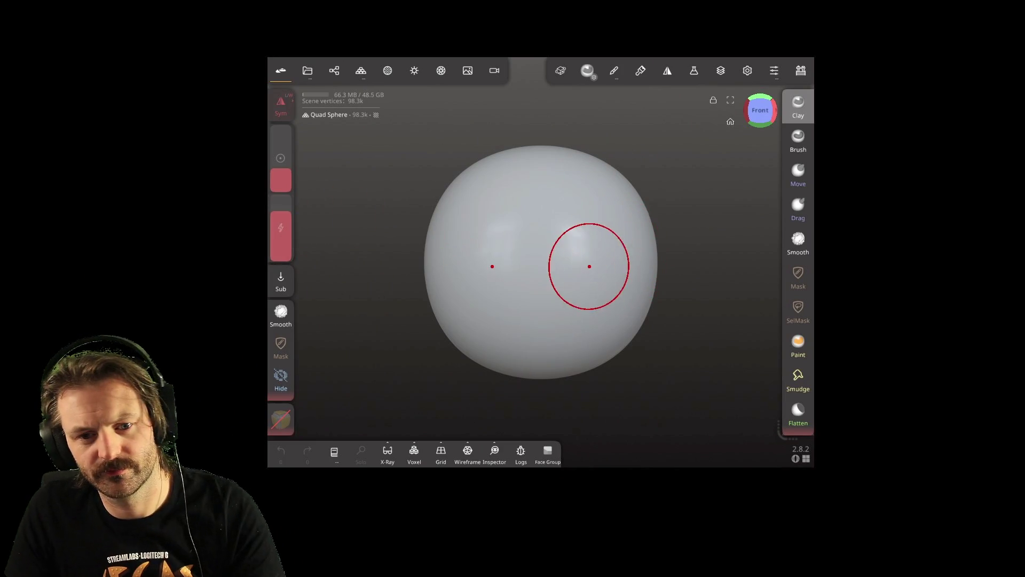
Carve mirrored brow and cheek grooves, a central snout ridge and a lower-face ridge
mouse_move(601, 299)
mouse_down()
mouse_move(640, 240)
mouse_move(612, 192)
mouse_up()
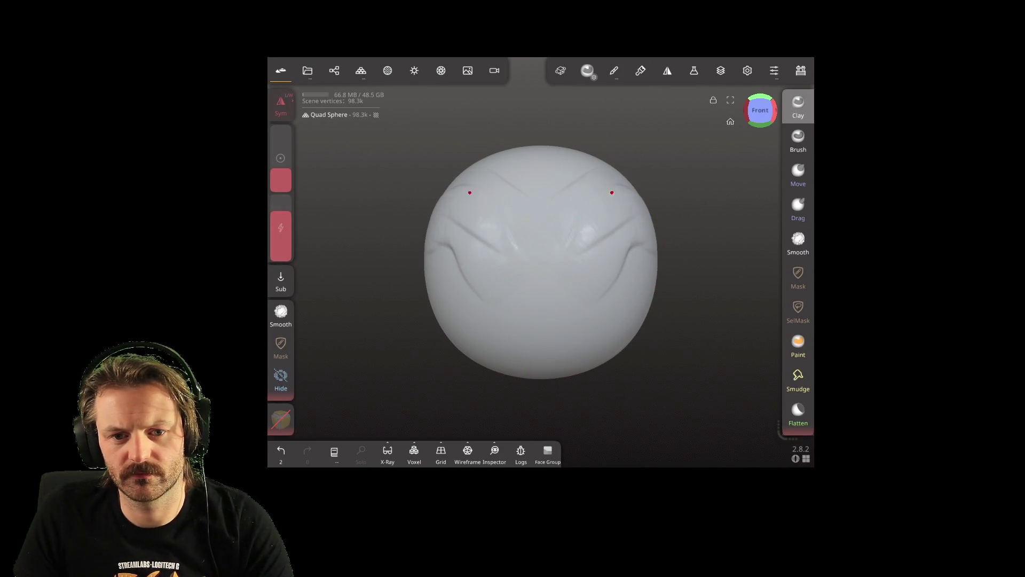
drag(550, 224, 547, 310)
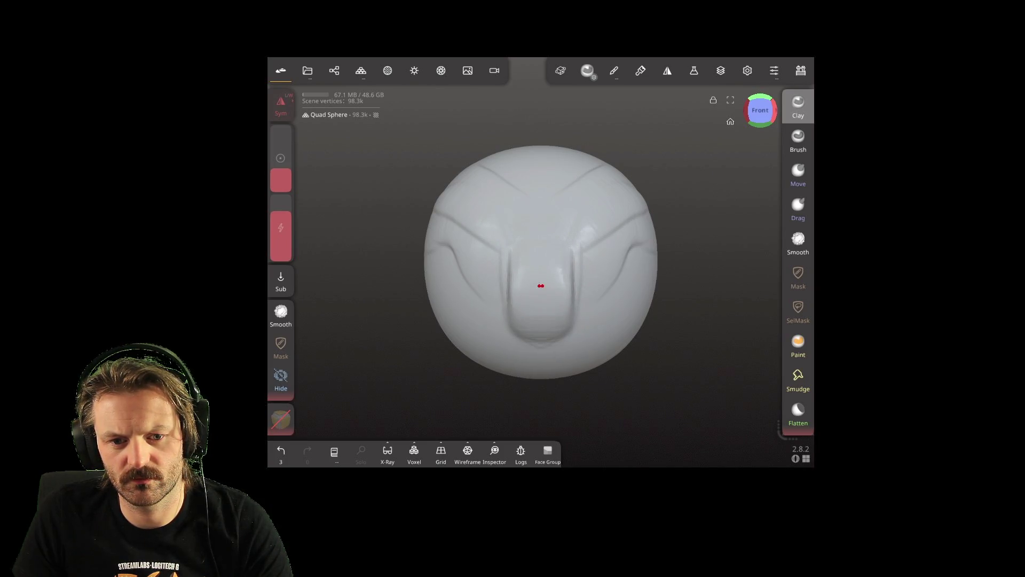
mouse_move(541, 334)
mouse_down()
mouse_move(524, 353)
mouse_move(488, 347)
mouse_up()
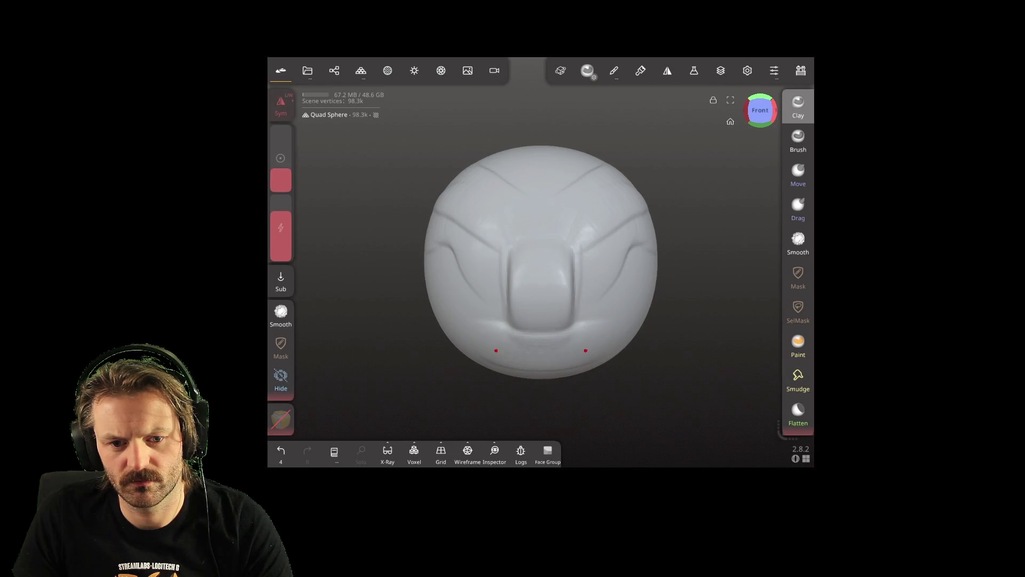
mouse_move(672, 332)
mouse_down()
mouse_move(677, 320)
mouse_move(563, 304)
mouse_move(578, 327)
mouse_move(698, 320)
mouse_move(620, 275)
mouse_move(594, 291)
mouse_move(476, 314)
mouse_move(664, 267)
mouse_move(634, 283)
mouse_move(478, 302)
mouse_move(331, 277)
mouse_move(447, 291)
mouse_move(625, 291)
mouse_move(620, 274)
mouse_up()
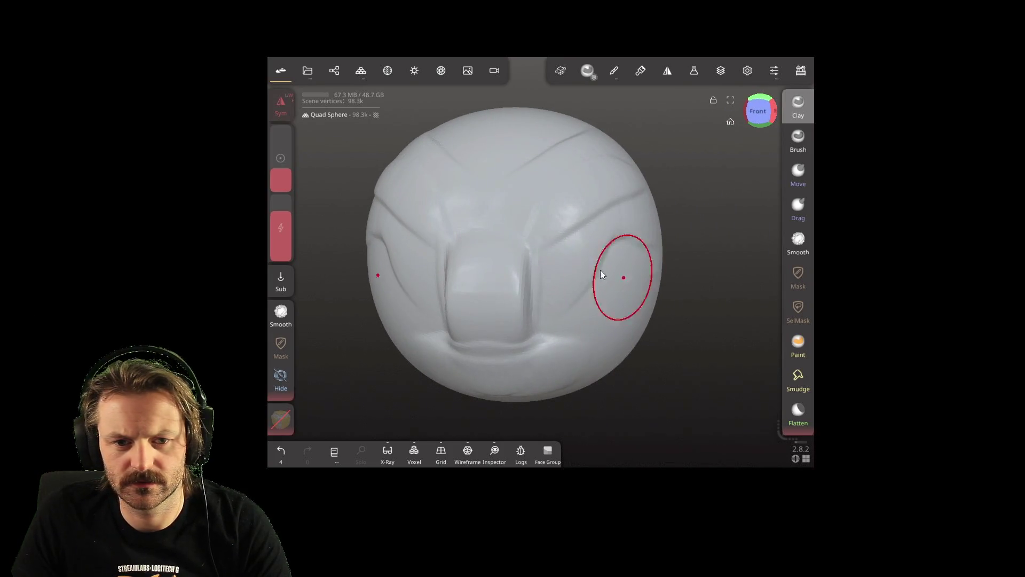
Raise and deepen mirrored brow ridges above both eyes, then smooth them and check from the side
mouse_move(553, 200)
mouse_down()
mouse_move(593, 156)
mouse_move(579, 213)
mouse_move(611, 151)
mouse_move(590, 147)
mouse_up()
mouse_move(549, 224)
mouse_down()
mouse_move(593, 157)
mouse_move(608, 171)
mouse_up()
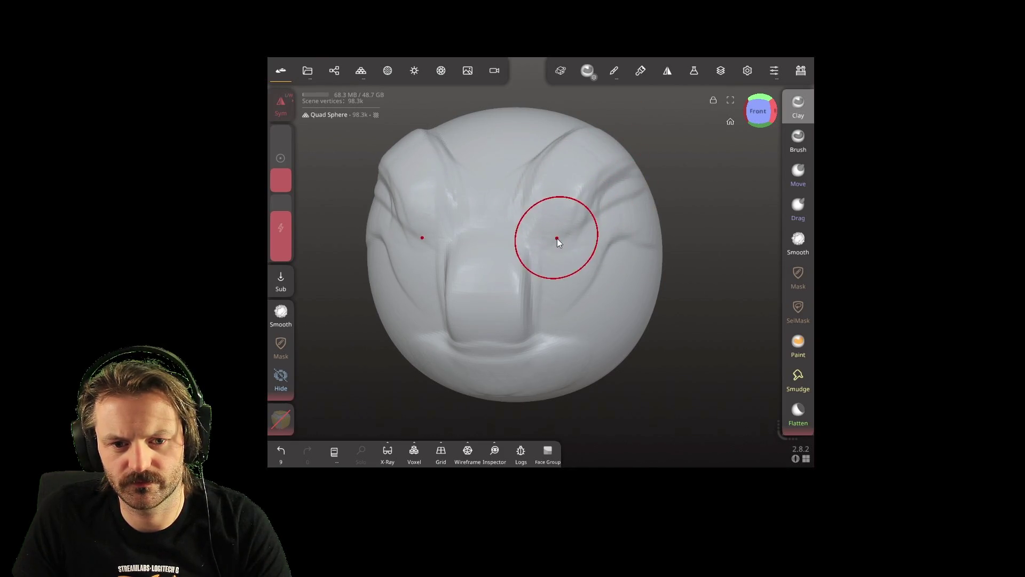
mouse_move(591, 240)
right_down()
mouse_move(578, 215)
mouse_move(607, 226)
right_up()
shift+drag(607, 226, 601, 231)
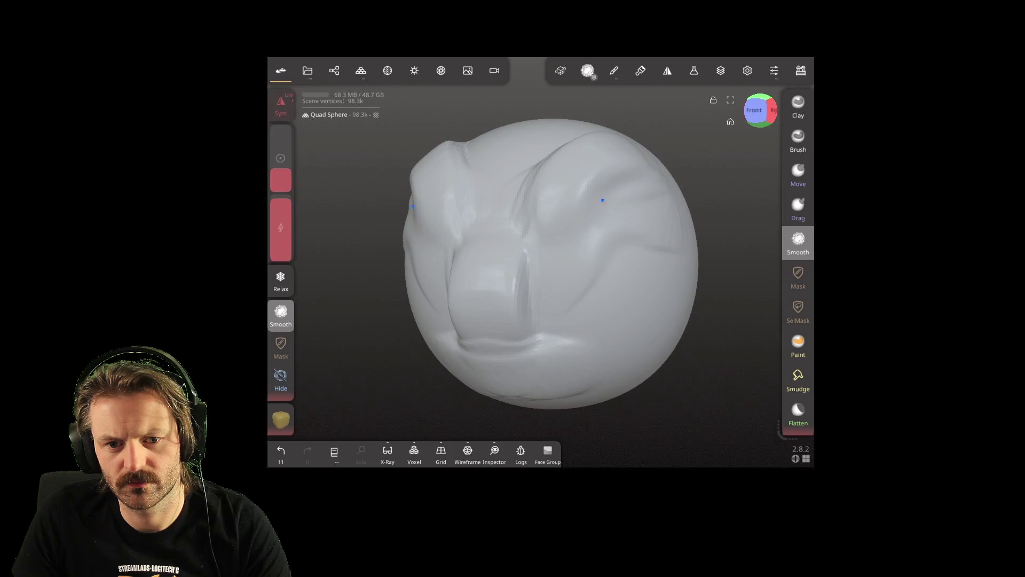
mouse_move(558, 261)
right_down()
mouse_move(450, 262)
mouse_move(535, 267)
mouse_move(633, 249)
right_up()
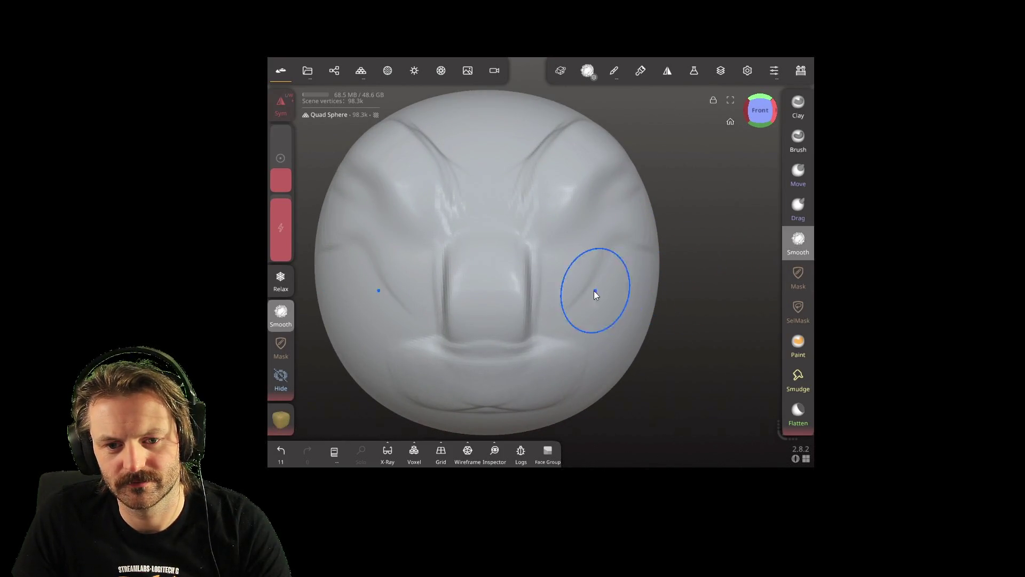
mouse_move(648, 293)
right_down()
mouse_move(560, 288)
mouse_move(634, 272)
mouse_move(802, 286)
right_up()
key(shift)
mouse_move(646, 284)
right_down()
mouse_move(584, 290)
mouse_move(657, 288)
right_up()
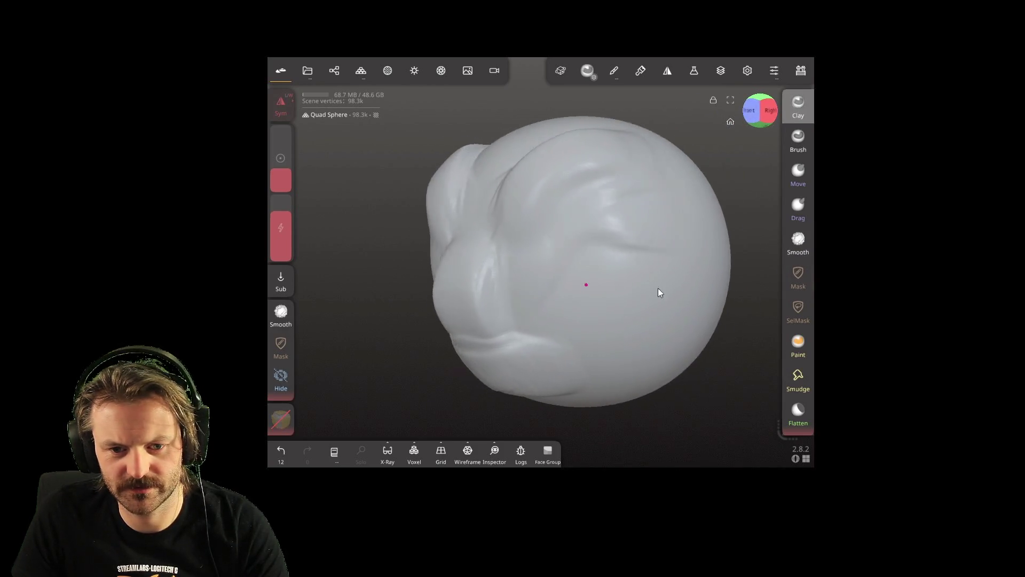
key(shift)
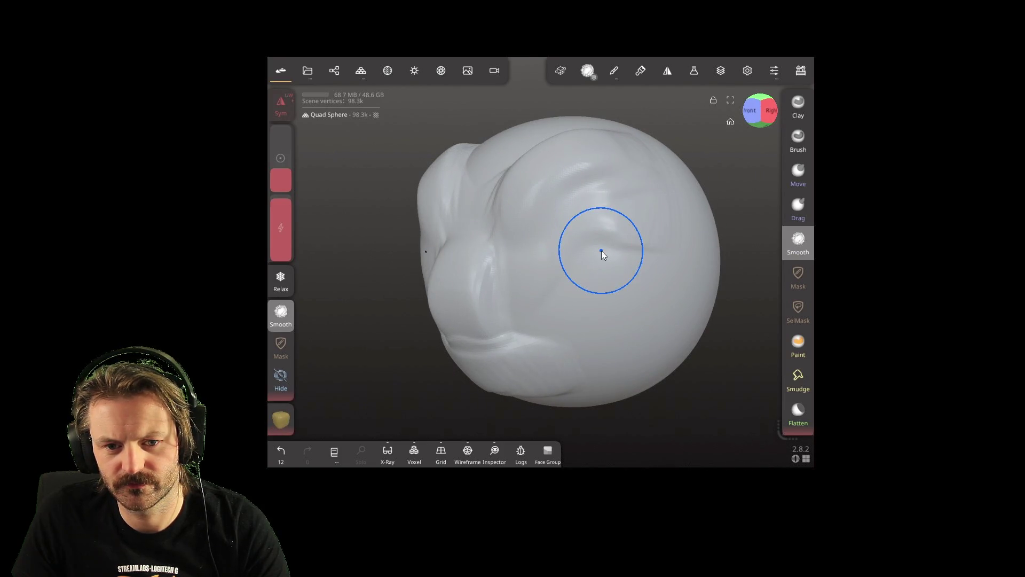
click(646, 287)
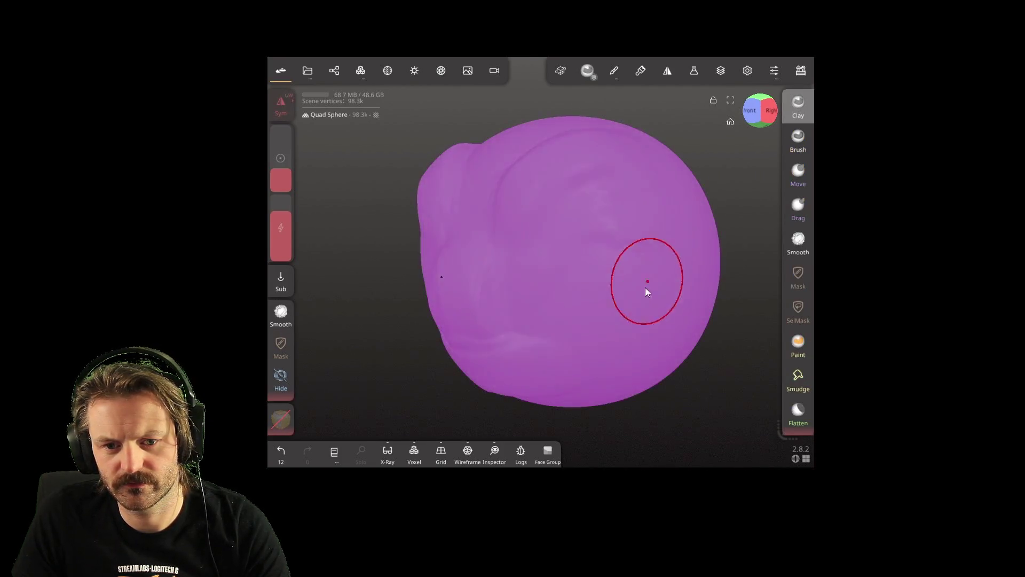
Smooth the surface on the head's side and return to a front view
key(shift)
drag(594, 261, 663, 233)
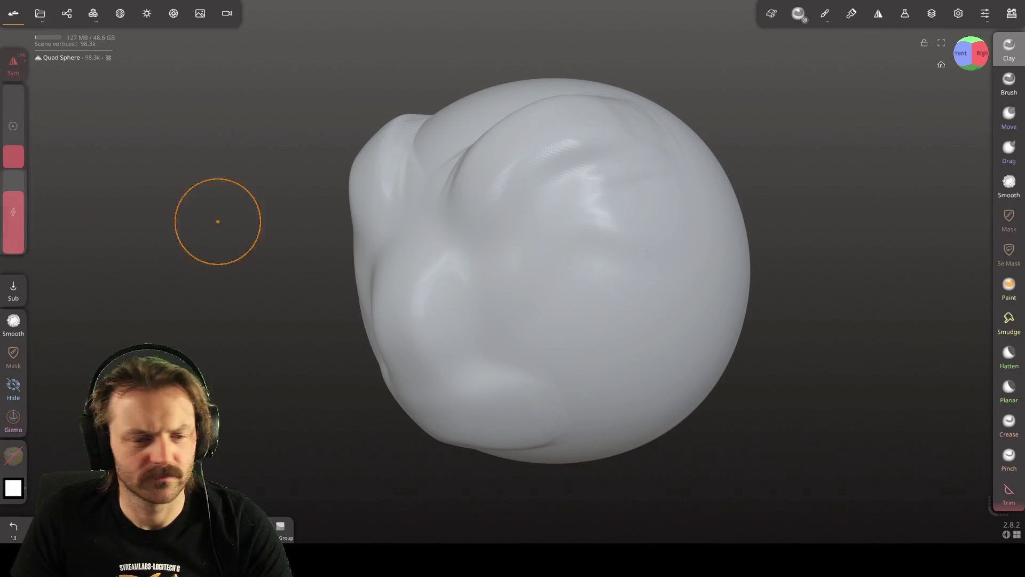
mouse_move(503, 281)
right_down()
mouse_move(706, 260)
mouse_move(650, 280)
right_up()
mouse_move(504, 319)
right_down()
mouse_move(441, 321)
mouse_move(504, 288)
mouse_move(428, 331)
mouse_move(428, 345)
right_up()
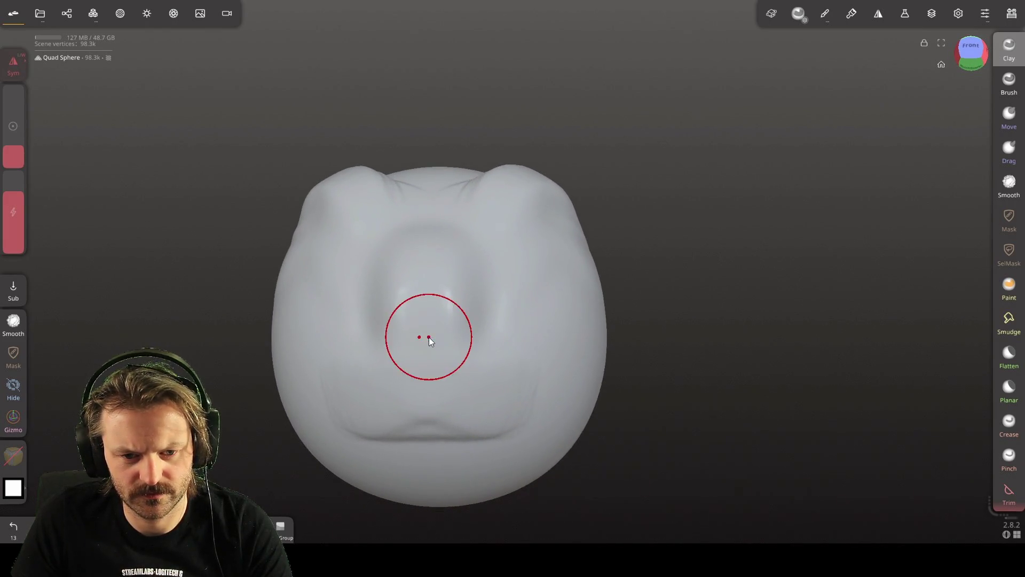
Enlarge the nose into a rounder, downward bulge with Clay, then mask the face around it
key(m)
key(c)
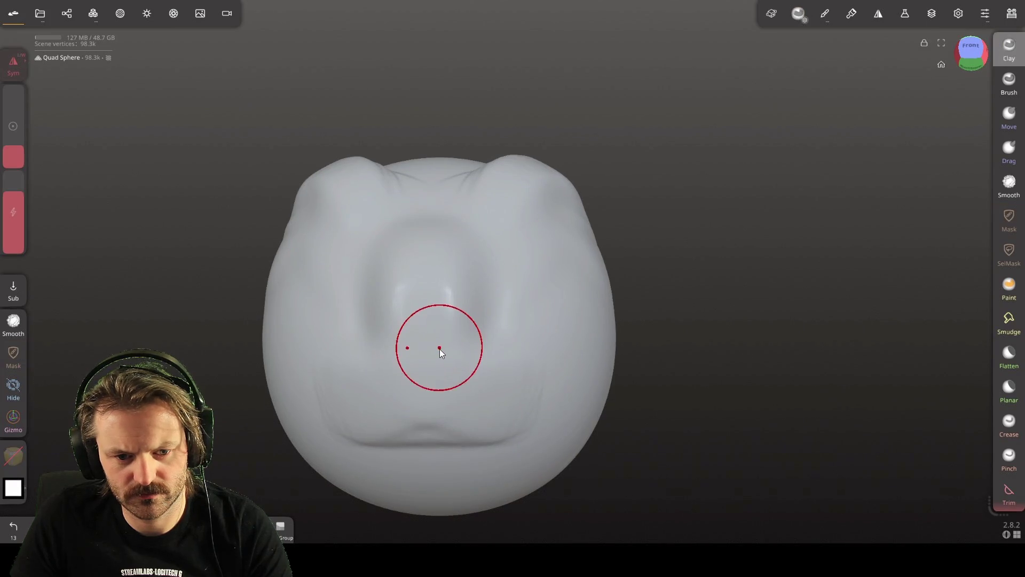
scroll(439, 355, up, 3)
mouse_move(439, 355)
right_down()
mouse_move(357, 370)
mouse_move(583, 380)
mouse_move(487, 404)
right_up()
scroll(485, 402, down, 3)
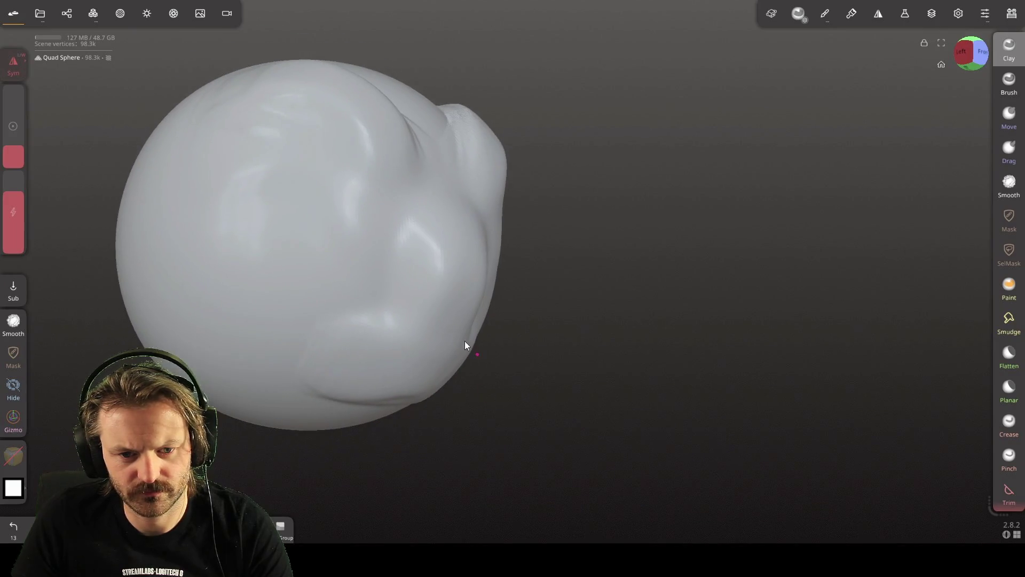
mouse_move(434, 299)
mouse_down()
mouse_move(464, 275)
mouse_move(464, 320)
mouse_up()
mouse_move(464, 320)
right_down()
mouse_move(406, 345)
mouse_move(507, 284)
right_up()
mouse_move(507, 284)
mouse_down()
mouse_move(495, 316)
mouse_move(490, 277)
mouse_move(523, 293)
mouse_move(496, 323)
mouse_up()
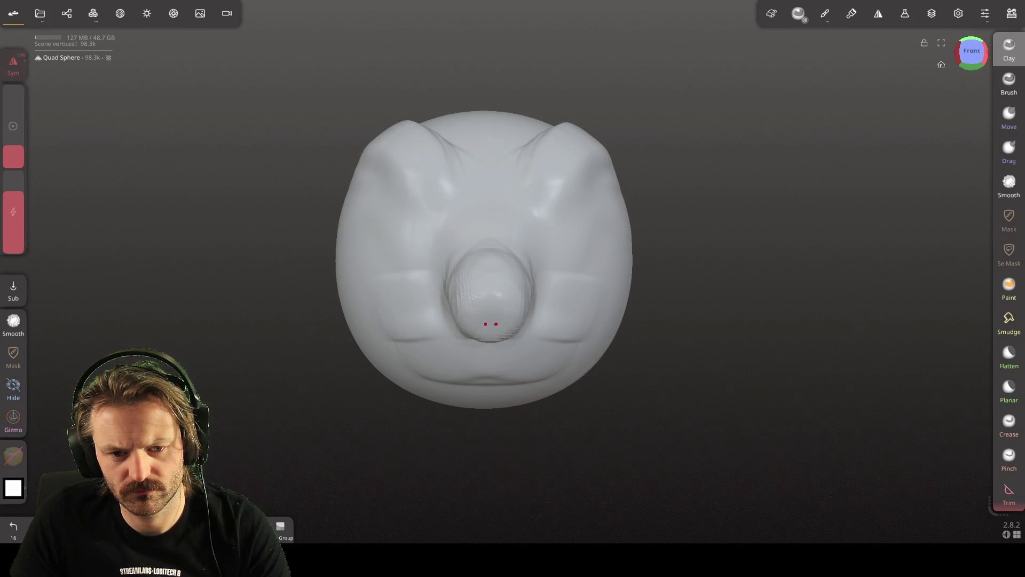
mouse_move(356, 372)
right_down()
mouse_move(576, 393)
mouse_move(409, 393)
mouse_move(339, 371)
mouse_move(501, 378)
right_up()
mouse_move(451, 299)
ctrl+mouse_down()
mouse_move(415, 299)
mouse_move(495, 328)
mouse_move(366, 229)
mouse_move(268, 238)
mouse_move(251, 220)
mouse_move(320, 243)
ctrl+mouse_up()
Carve and deepen a nostril cavity into the masked nose
key(shift)
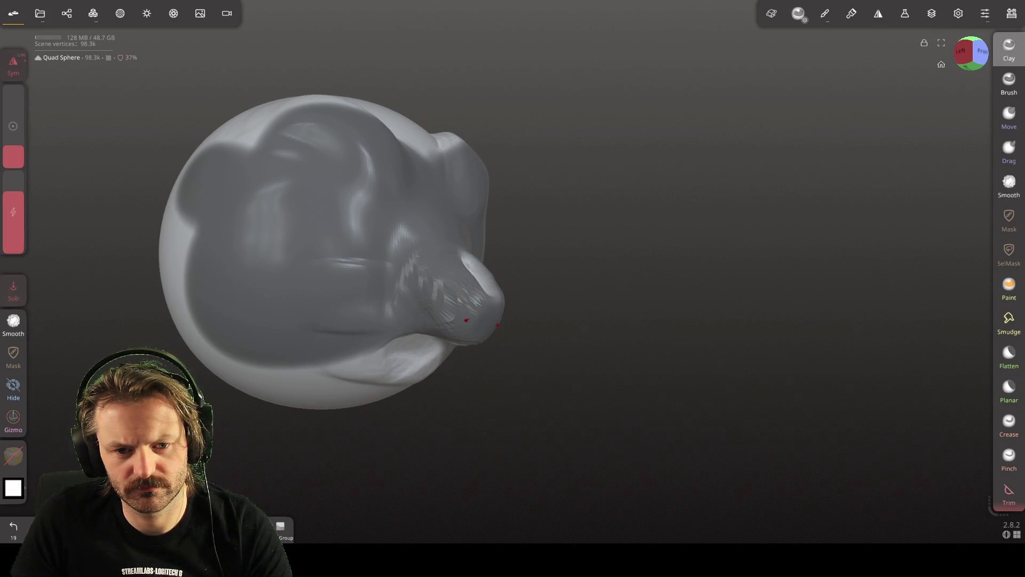
mouse_move(497, 347)
right_down()
mouse_move(354, 355)
mouse_move(447, 399)
mouse_move(437, 277)
mouse_move(481, 349)
right_up()
drag(481, 349, 481, 350)
middle_drag(480, 349, 495, 311)
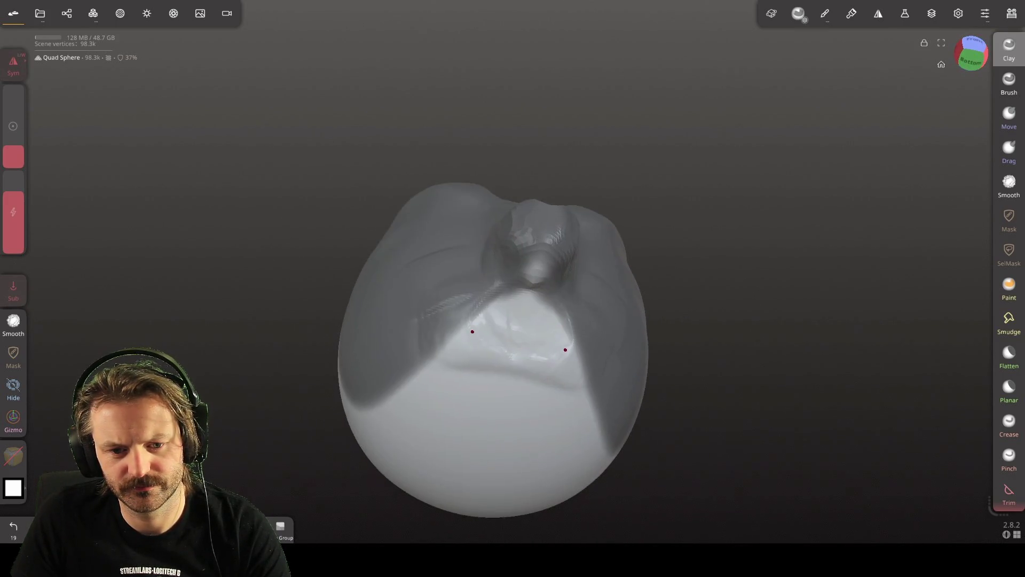
mouse_move(446, 327)
mouse_down()
mouse_move(469, 345)
mouse_move(498, 337)
mouse_move(502, 357)
mouse_up()
mouse_move(659, 377)
right_down()
mouse_move(575, 469)
mouse_move(600, 478)
right_up()
drag(601, 530, 612, 289)
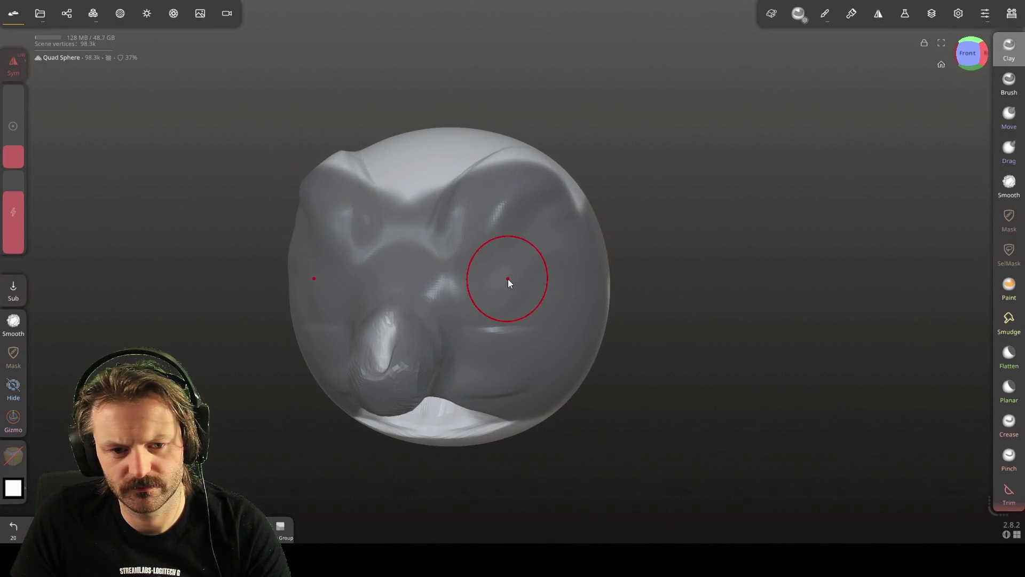
Deepen the eye socket and smooth the area beside the eye
click(500, 273)
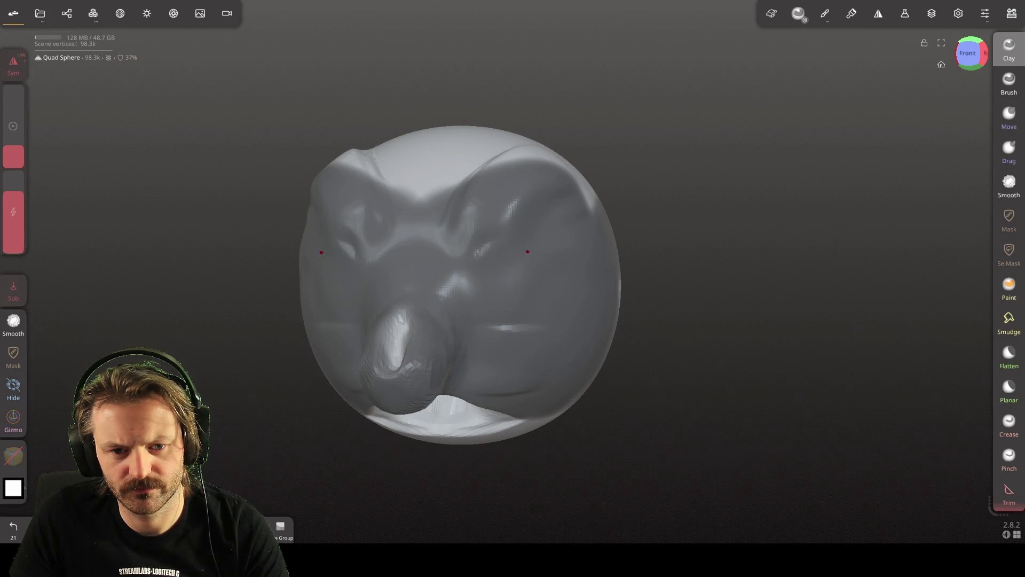
right_drag(538, 286, 427, 293)
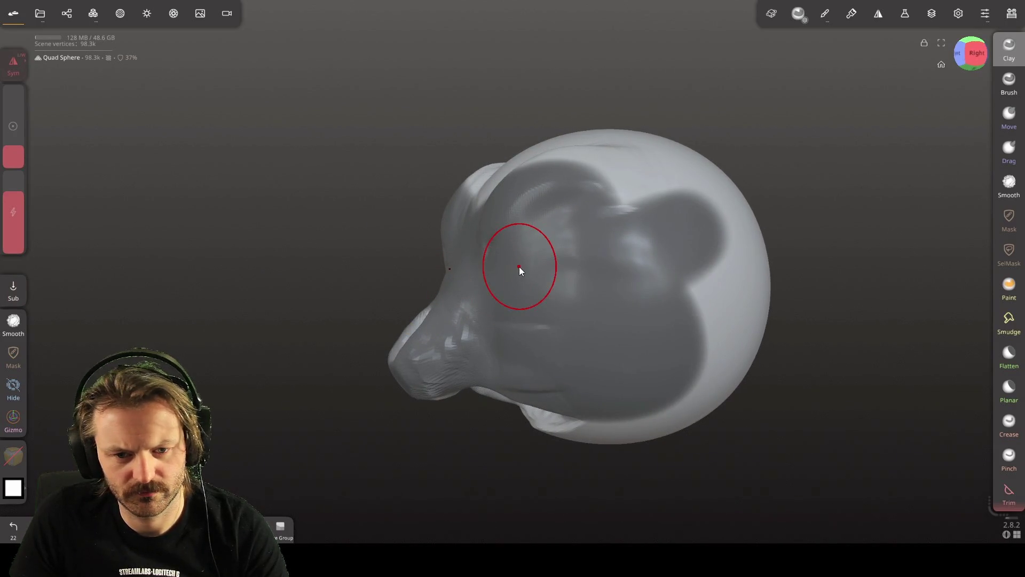
shift+drag(521, 271, 506, 279)
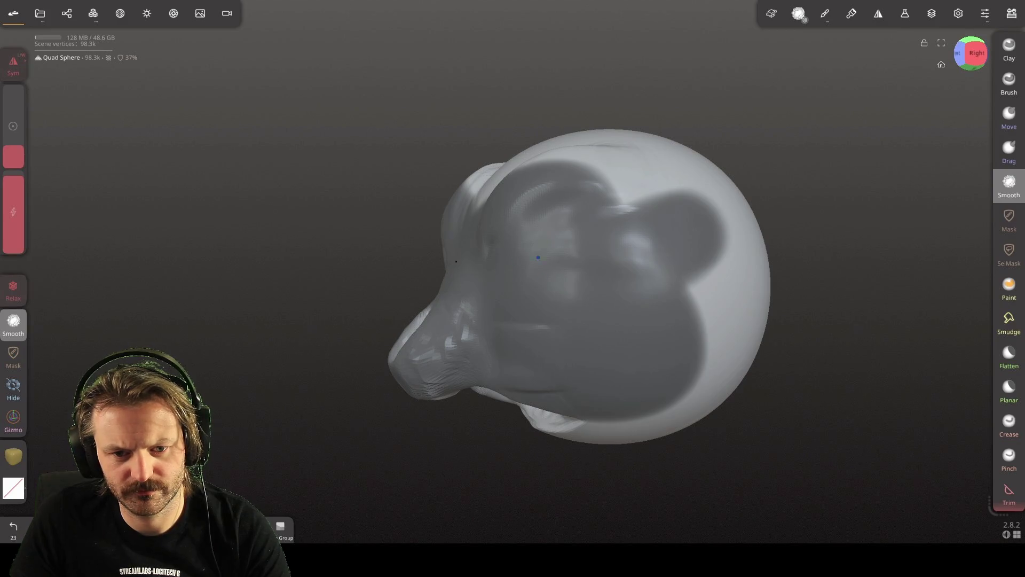
right_drag(436, 375, 602, 369)
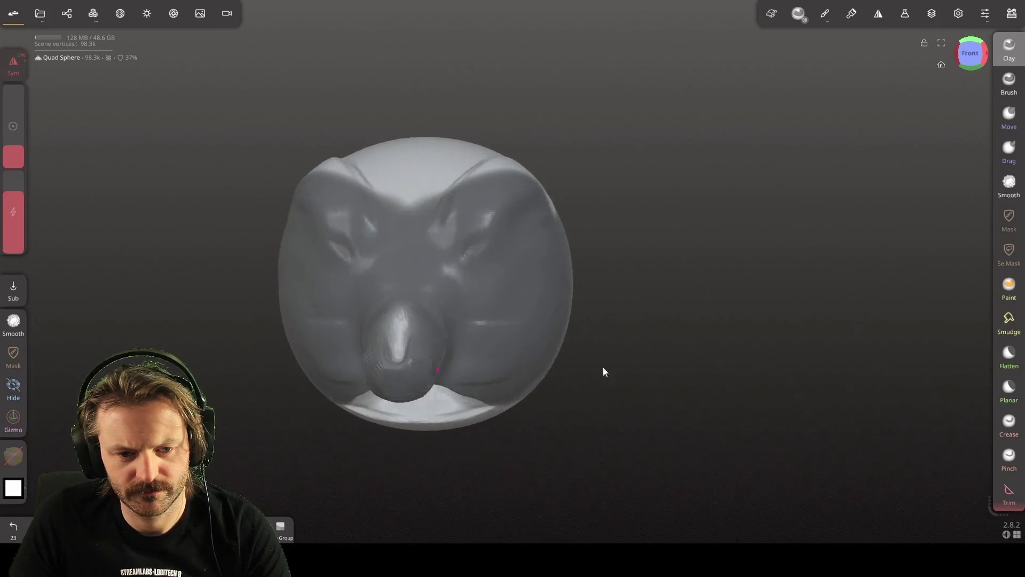
key(shift)
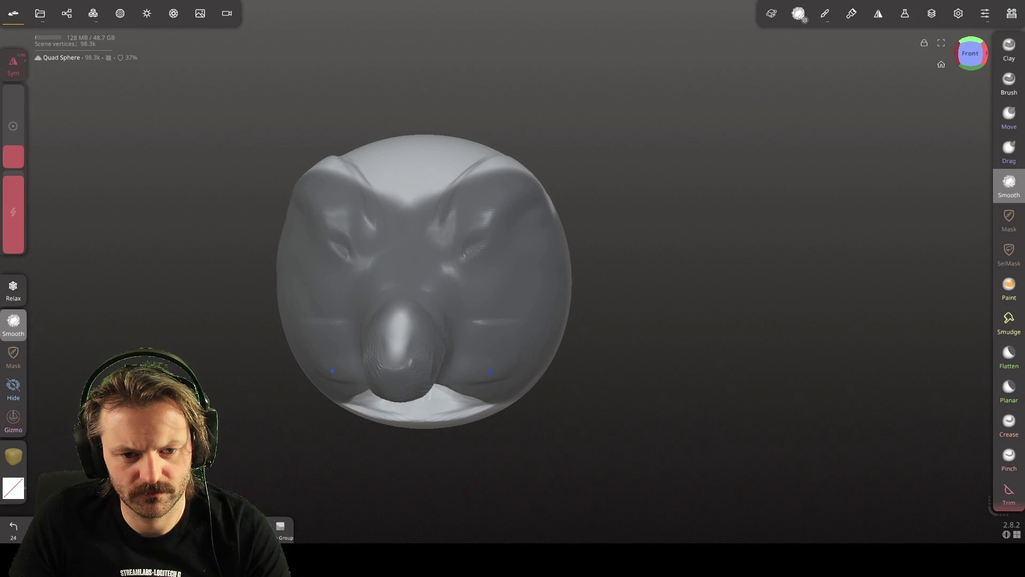
Pull the beak downward from below and carve deeper brow ridges above the eyes
mouse_move(353, 341)
right_down()
mouse_move(524, 258)
mouse_move(437, 159)
right_up()
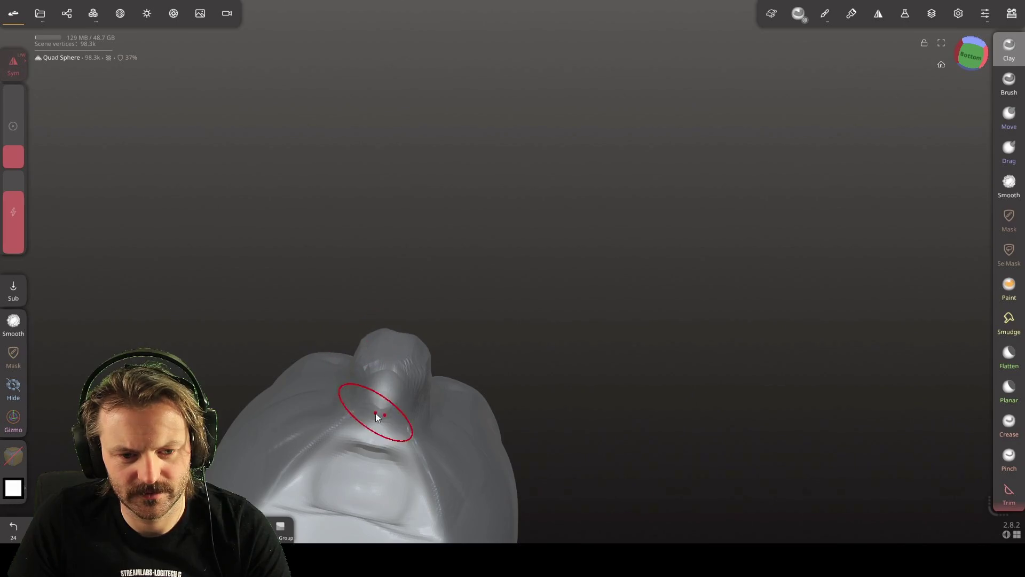
drag(394, 401, 424, 421)
mouse_move(384, 412)
right_down()
mouse_move(424, 457)
mouse_move(405, 520)
mouse_move(335, 533)
mouse_move(348, 533)
right_up()
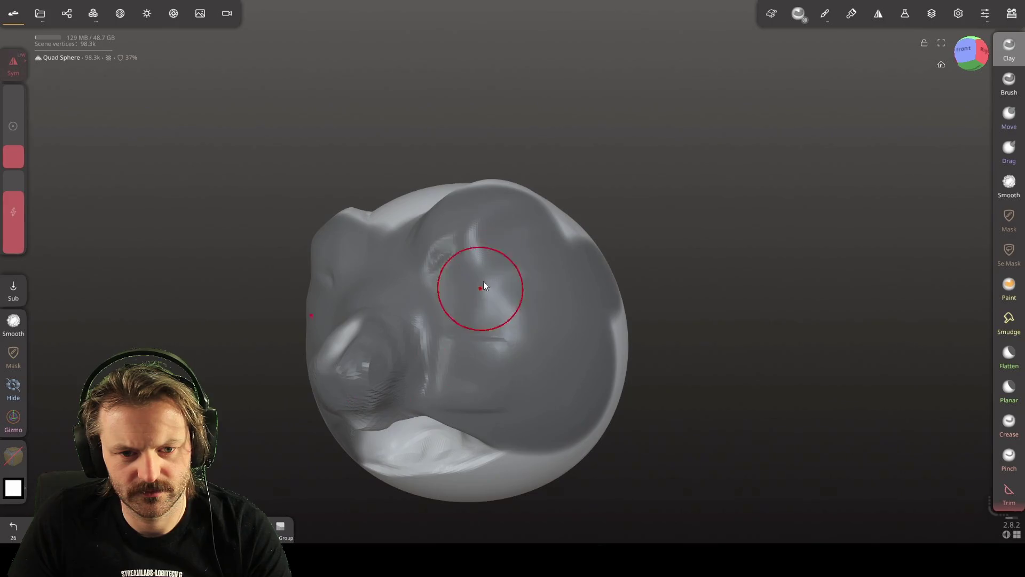
ctrl+drag(462, 280, 459, 310)
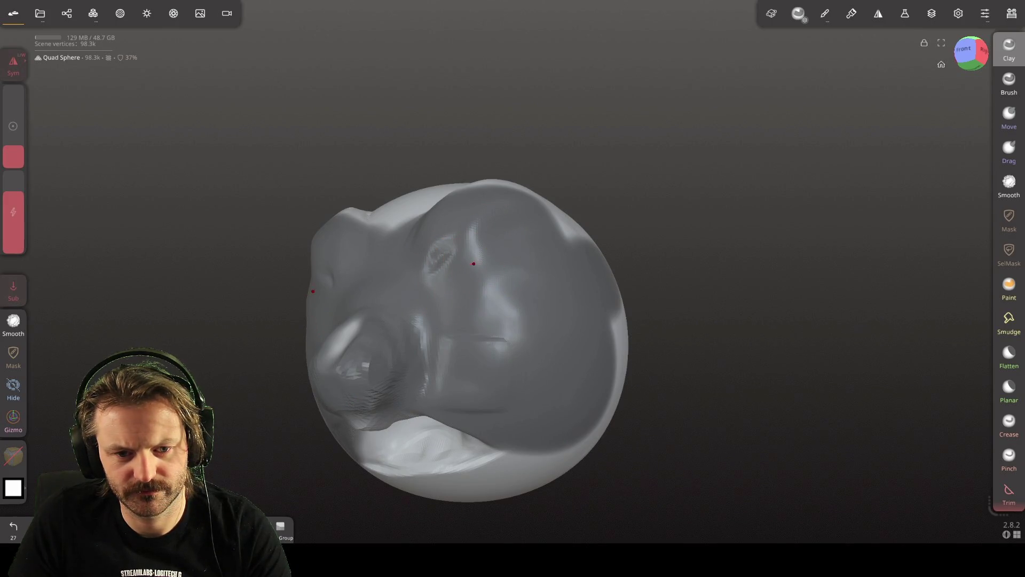
ctrl+drag(404, 228, 406, 203)
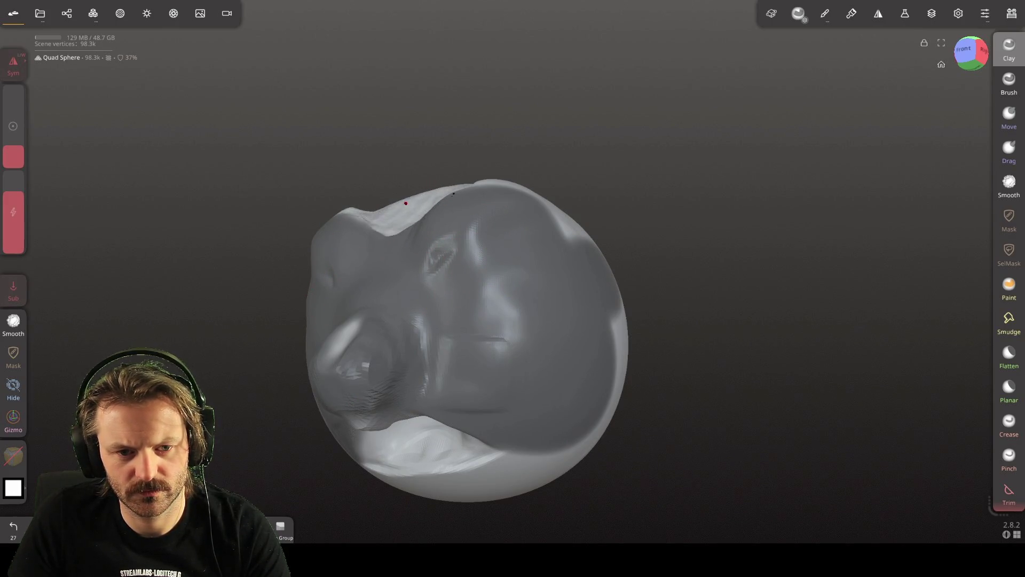
Groove the top of the head into two ear-like lobes with a deep dip
right_drag(483, 289, 506, 407)
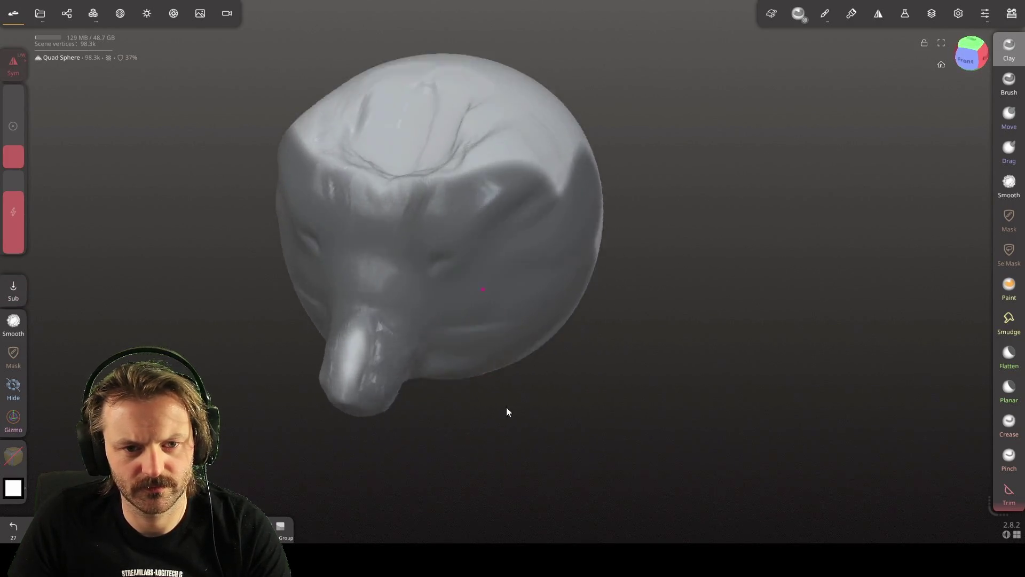
mouse_move(427, 62)
ctrl+mouse_down()
mouse_move(415, 94)
mouse_move(426, 48)
mouse_move(448, 75)
mouse_move(374, 143)
mouse_move(418, 103)
mouse_move(441, 103)
mouse_move(412, 165)
mouse_move(421, 146)
ctrl+mouse_up()
mouse_move(476, 126)
right_down()
mouse_move(488, 171)
mouse_move(279, 225)
mouse_move(473, 312)
mouse_move(972, 210)
mouse_move(813, 162)
mouse_move(661, 261)
mouse_move(627, 260)
mouse_move(571, 306)
mouse_move(543, 302)
mouse_move(482, 321)
mouse_move(555, 295)
mouse_move(575, 265)
mouse_move(379, 254)
mouse_move(632, 266)
mouse_move(591, 265)
right_up()
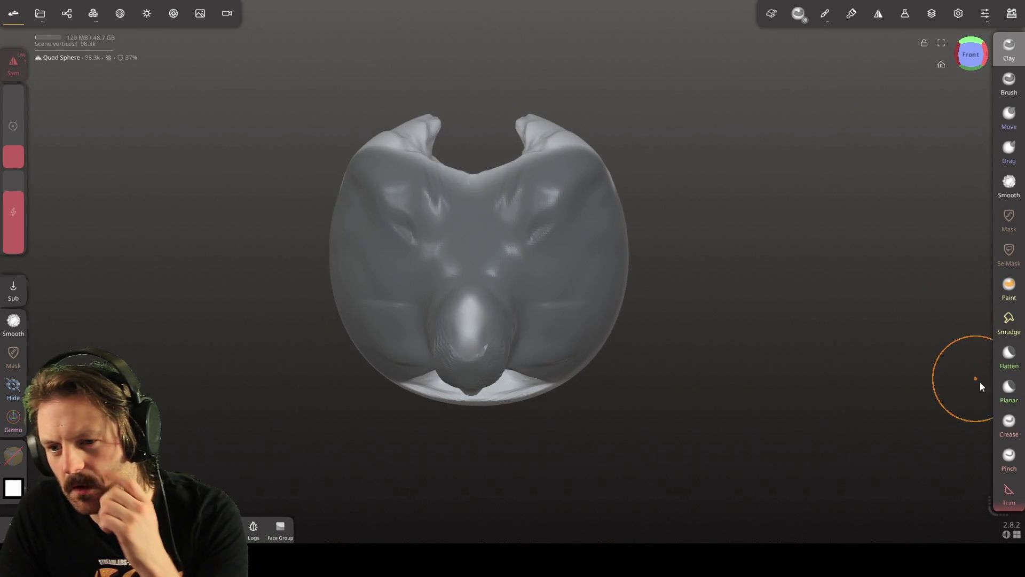
click(1008, 287)
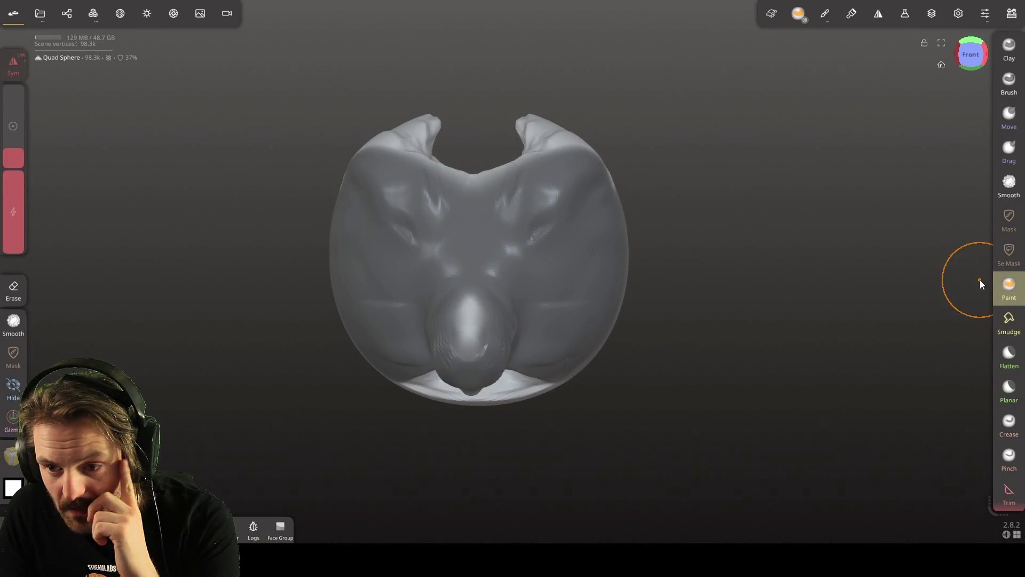
Paint yellow over the nose, lower rim, top ridge and horn tips
drag(470, 296, 468, 357)
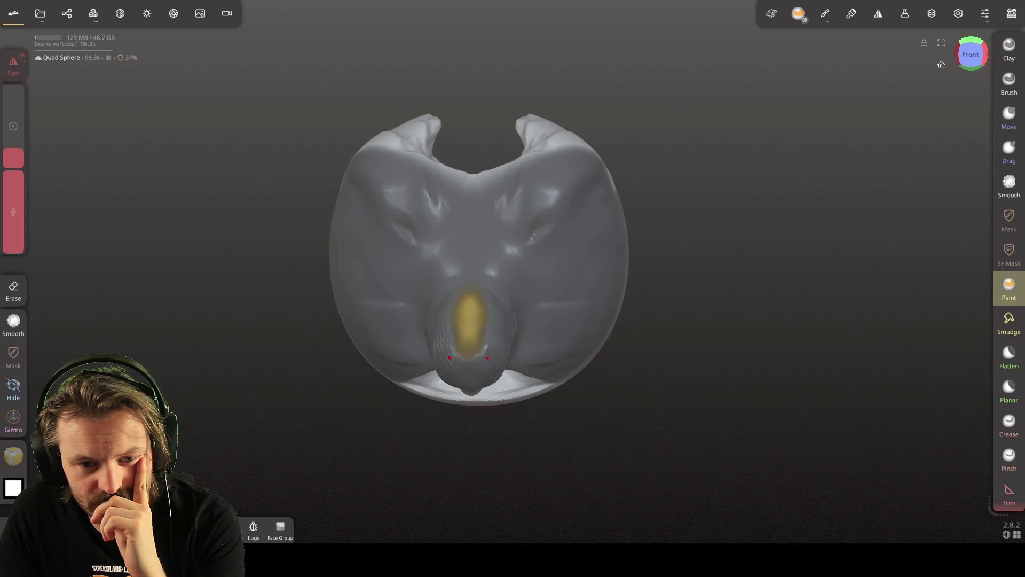
mouse_move(566, 316)
mouse_down()
mouse_move(516, 387)
mouse_move(469, 379)
mouse_up()
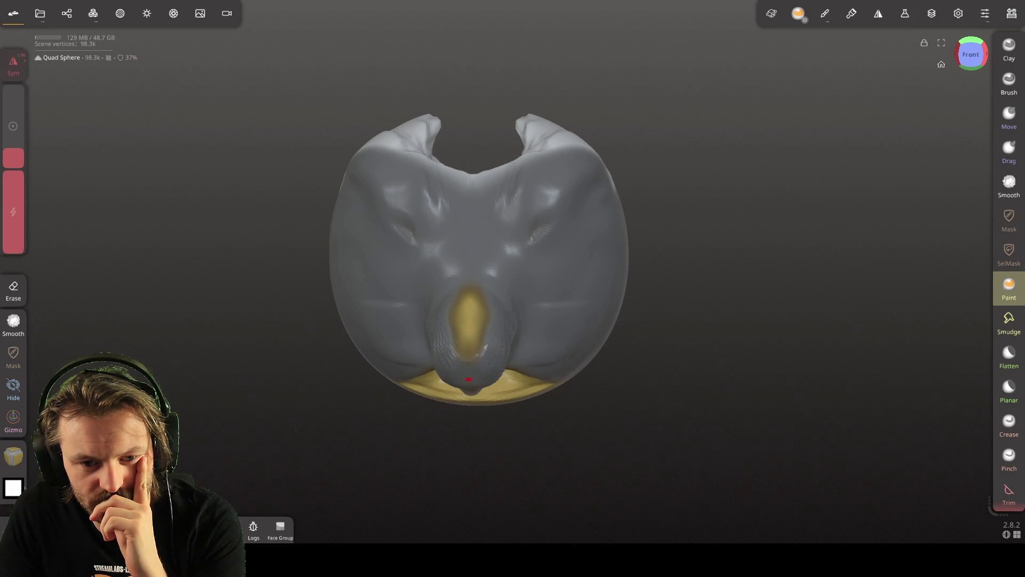
drag(499, 173, 478, 186)
drag(547, 160, 535, 126)
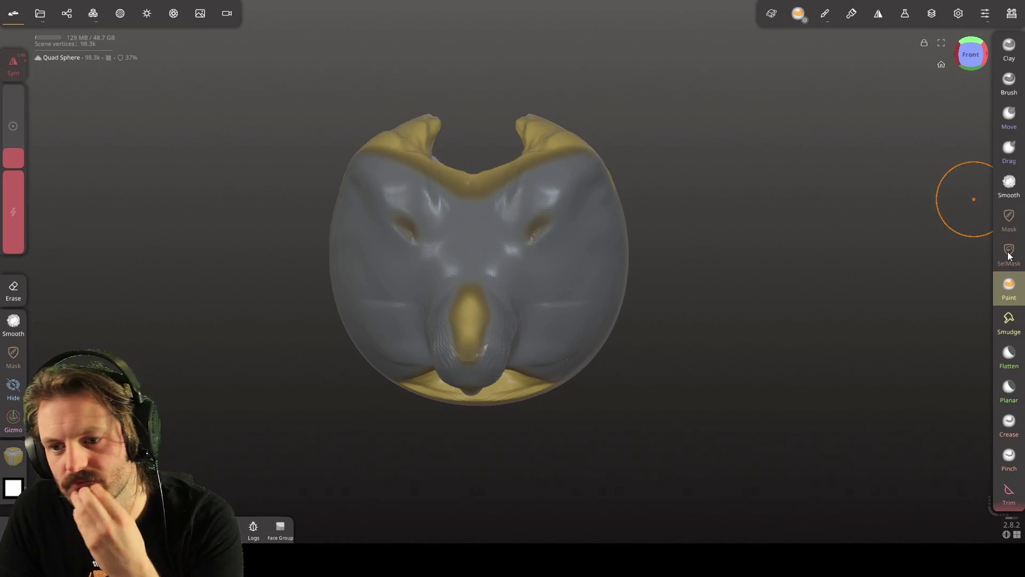
Switch Paint to erase and remove the yellow from the nose and centre strip
click(1004, 285)
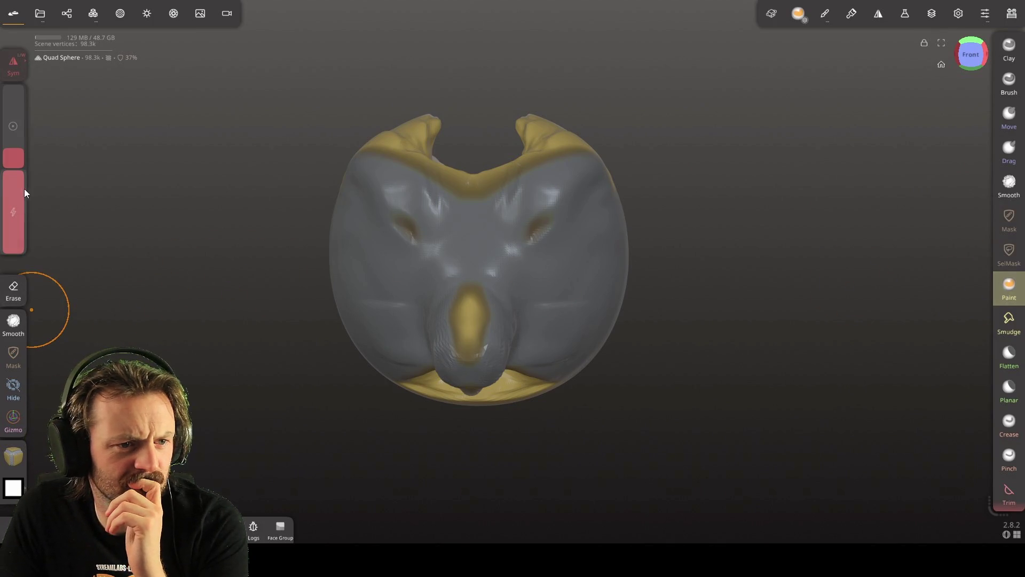
click(10, 289)
click(469, 320)
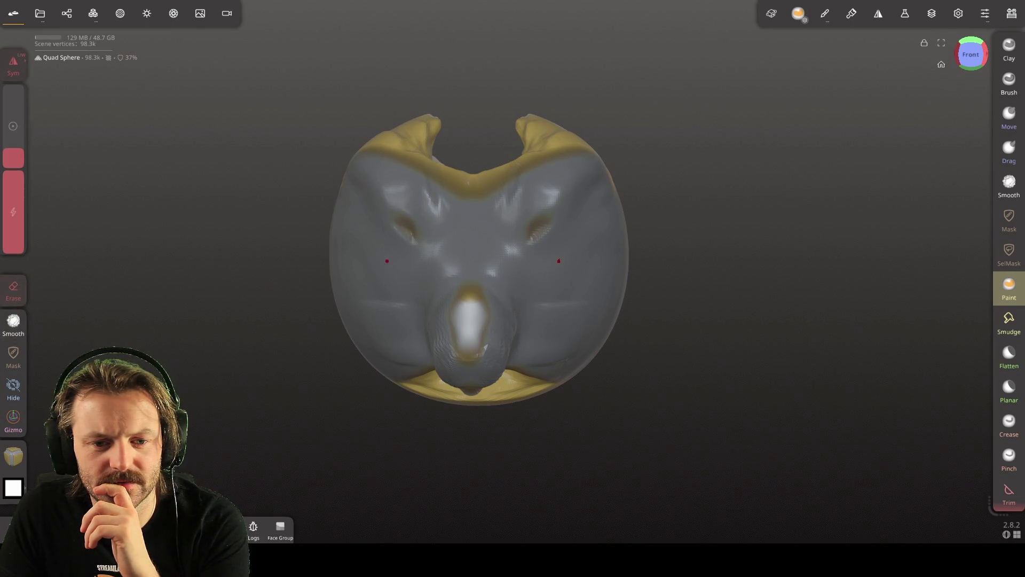
drag(473, 176, 475, 387)
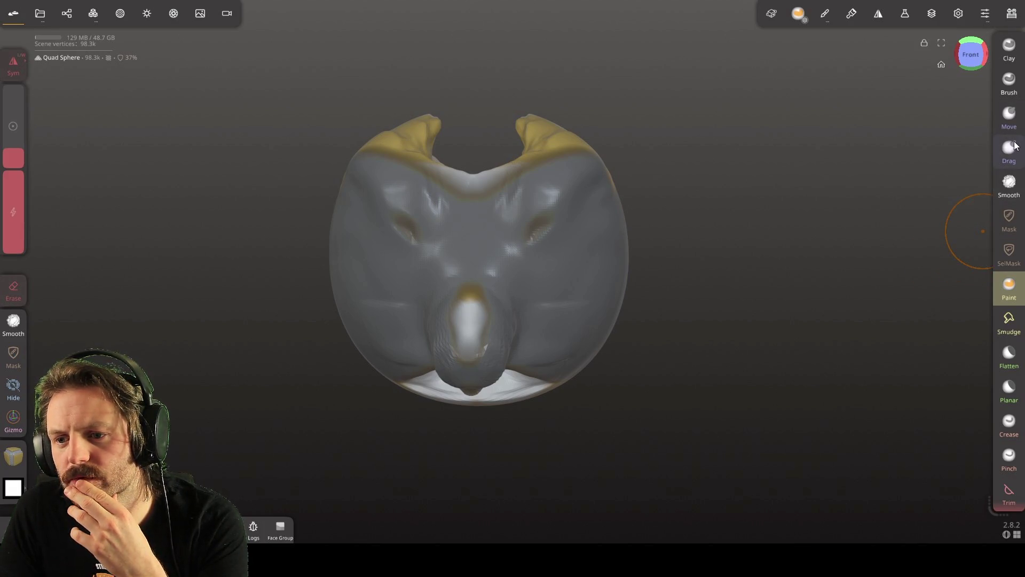
click(1011, 149)
Drag the head top into tall crest spikes and stretch the yellow sides into wide wings
drag(473, 177, 473, 16)
drag(555, 85, 652, 16)
mouse_move(598, 176)
mouse_down()
mouse_move(574, 165)
mouse_move(689, 59)
mouse_up()
mouse_move(673, 107)
mouse_down()
mouse_move(655, 63)
mouse_move(779, 64)
mouse_up()
mouse_move(639, 222)
mouse_down()
mouse_move(653, 225)
mouse_move(636, 224)
mouse_move(785, 171)
mouse_move(662, 277)
mouse_move(838, 327)
mouse_move(480, 330)
mouse_move(725, 342)
mouse_move(847, 323)
mouse_up()
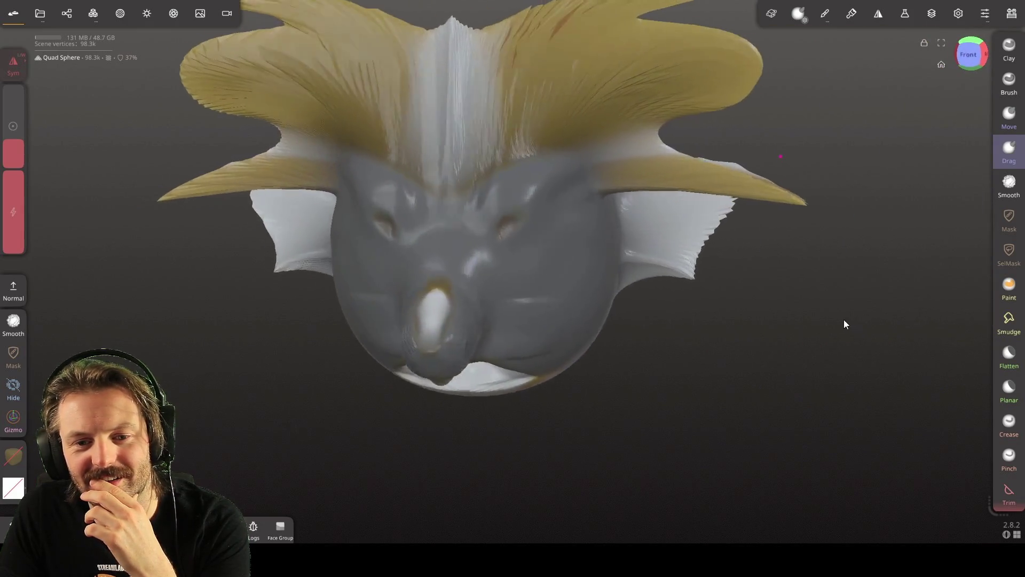
Reshape the right wing flap and pull the right white flap into a long spike
drag(686, 293, 620, 262)
drag(696, 244, 477, 328)
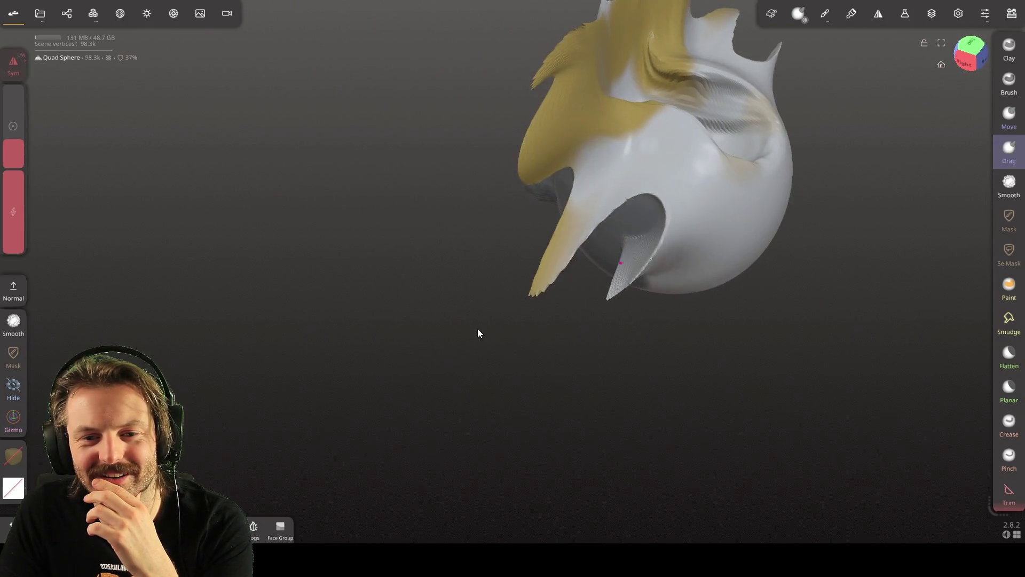
mouse_move(664, 110)
mouse_down()
mouse_move(679, 116)
mouse_move(651, 92)
mouse_move(766, 96)
mouse_move(884, 152)
mouse_move(883, 319)
mouse_up()
mouse_move(979, 194)
mouse_down()
mouse_move(908, 234)
mouse_move(776, 452)
mouse_move(796, 356)
mouse_move(942, 248)
mouse_up()
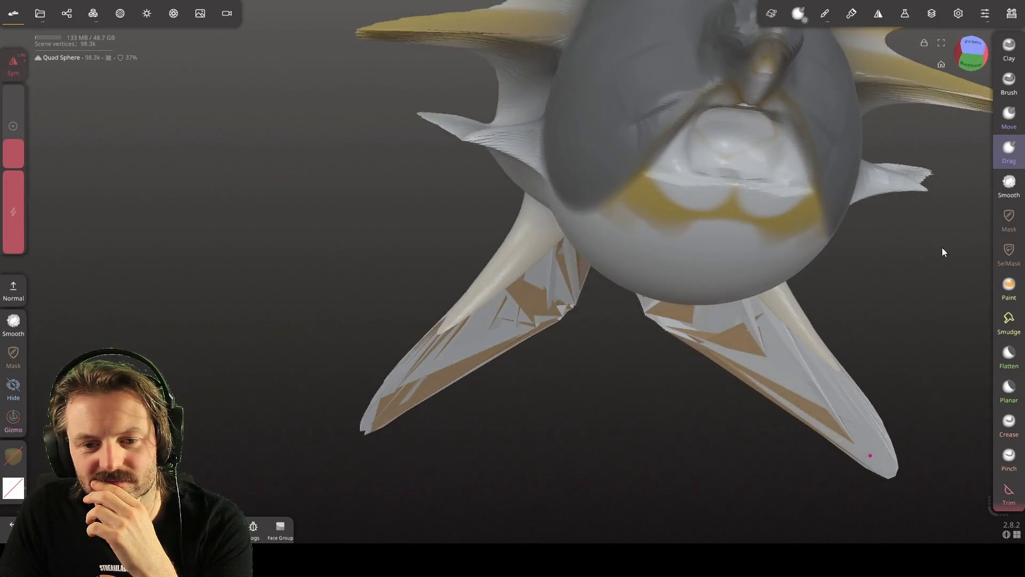
scroll(971, 298, up, 5)
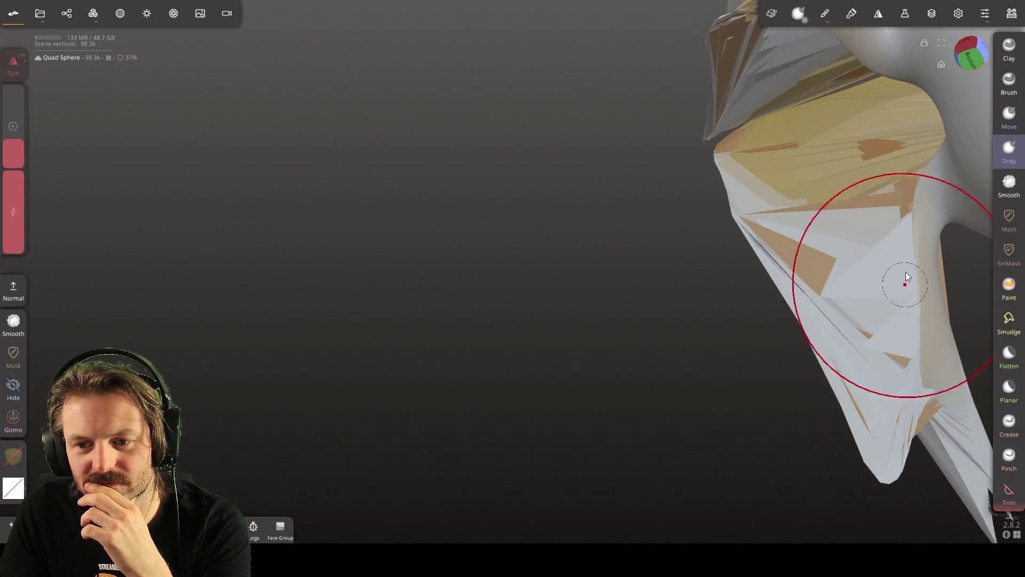
mouse_move(777, 274)
right_down()
mouse_move(649, 414)
mouse_move(674, 385)
mouse_move(729, 418)
mouse_move(775, 411)
mouse_move(847, 439)
mouse_move(698, 373)
mouse_move(667, 419)
mouse_move(591, 359)
mouse_move(591, 321)
mouse_move(634, 464)
right_up()
Pull the chin down into a long neck ending in a swollen, rounded bulb
mouse_move(630, 484)
mouse_down()
mouse_move(619, 531)
mouse_move(592, 534)
mouse_up()
mouse_move(592, 533)
right_down()
mouse_move(687, 531)
mouse_move(630, 539)
mouse_move(678, 473)
mouse_move(660, 458)
mouse_move(576, 451)
right_up()
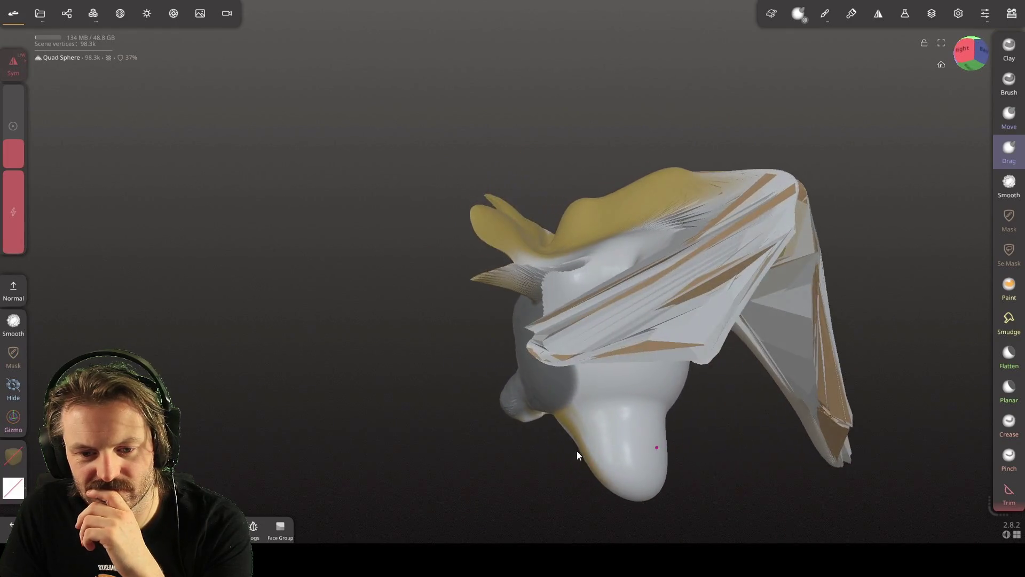
mouse_move(648, 430)
mouse_down()
mouse_move(677, 426)
mouse_move(614, 431)
mouse_up()
mouse_move(614, 430)
right_down()
mouse_move(621, 442)
mouse_move(477, 441)
mouse_move(560, 432)
right_up()
mouse_move(667, 421)
mouse_down()
mouse_move(686, 414)
mouse_move(714, 447)
mouse_up()
mouse_move(714, 447)
right_down()
mouse_move(450, 476)
mouse_move(645, 460)
mouse_move(612, 467)
mouse_move(767, 433)
mouse_move(942, 447)
mouse_move(777, 441)
right_up()
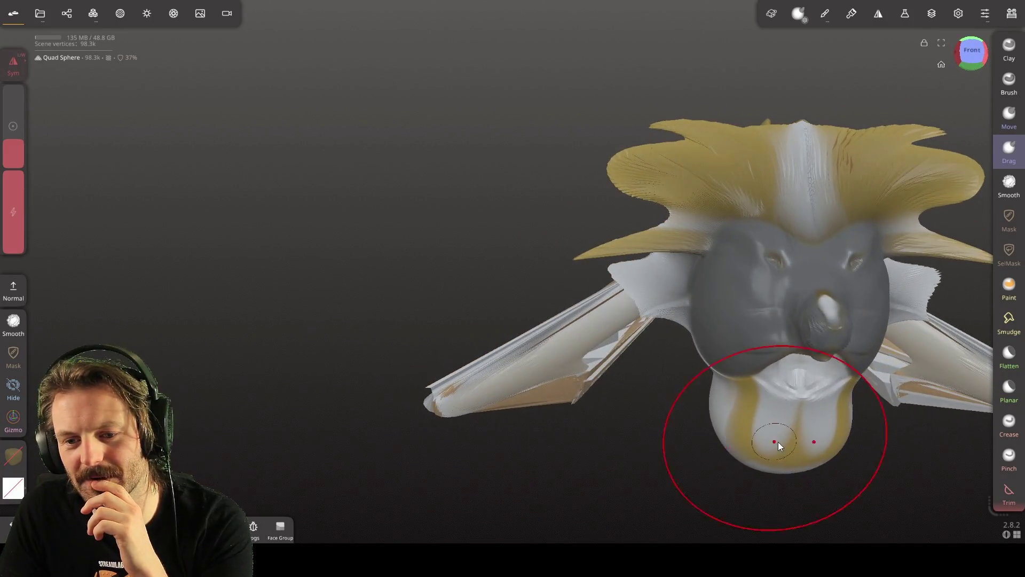
Undo the pointed nose-tip stroke and recentre the head from below
mouse_move(818, 333)
mouse_down()
mouse_move(834, 335)
mouse_move(828, 496)
mouse_move(828, 427)
mouse_move(886, 300)
mouse_move(905, 175)
mouse_up()
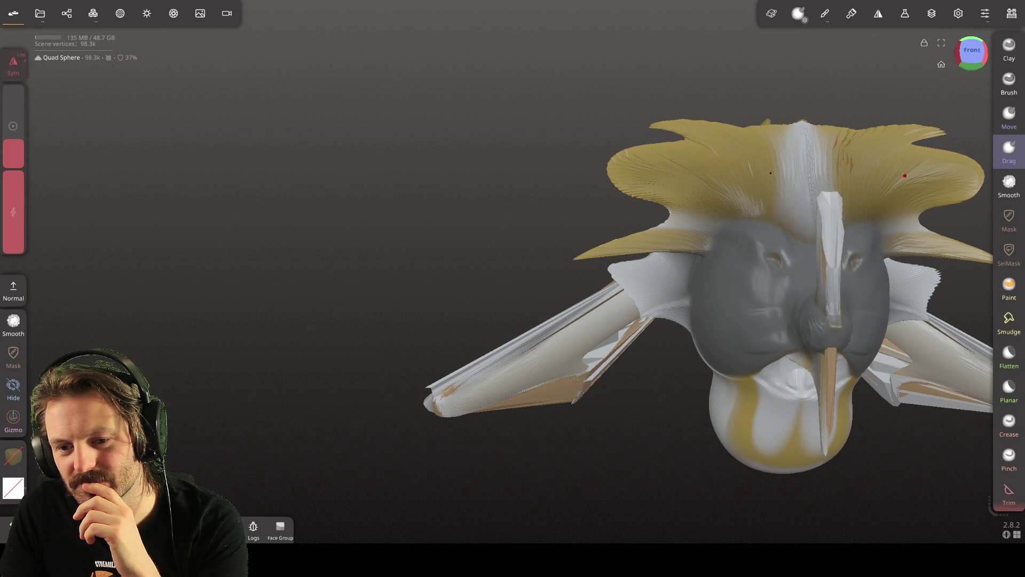
key(ctrl+z)
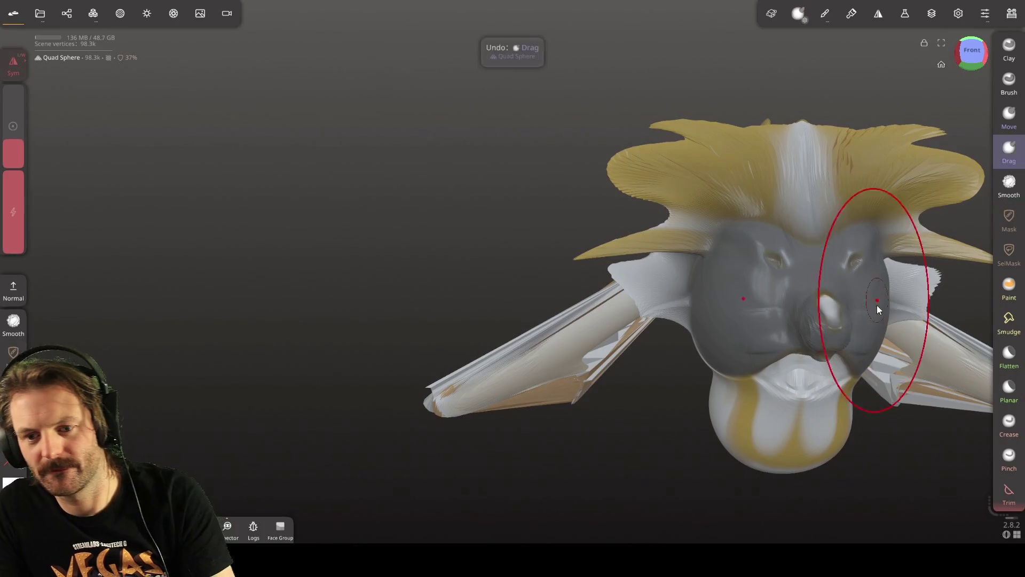
mouse_move(671, 467)
mouse_down()
mouse_move(719, 357)
mouse_move(795, 439)
mouse_move(694, 520)
mouse_move(650, 499)
mouse_move(717, 446)
mouse_up()
mouse_move(716, 441)
right_down()
mouse_move(741, 440)
mouse_move(798, 335)
mouse_move(732, 321)
mouse_move(761, 270)
mouse_move(774, 315)
mouse_move(712, 330)
mouse_move(751, 366)
mouse_move(719, 361)
right_up()
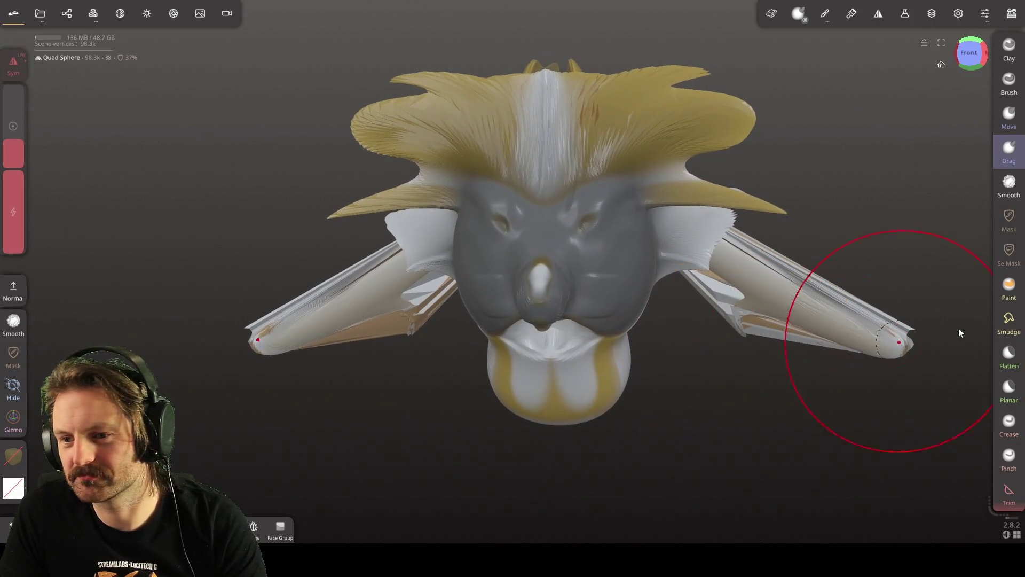
Smooth the streaky wings, wing joints and crest spikes into clean blades
click(1012, 186)
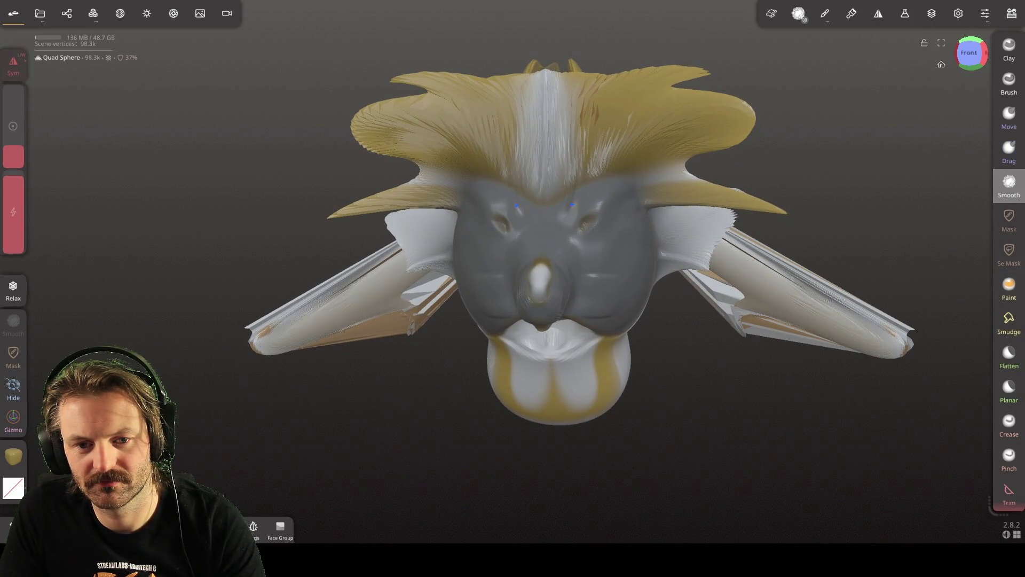
drag(691, 275, 736, 323)
mouse_move(694, 278)
mouse_down()
mouse_move(827, 326)
mouse_move(747, 299)
mouse_move(692, 214)
mouse_move(710, 230)
mouse_move(758, 297)
mouse_move(614, 138)
mouse_move(703, 148)
mouse_up()
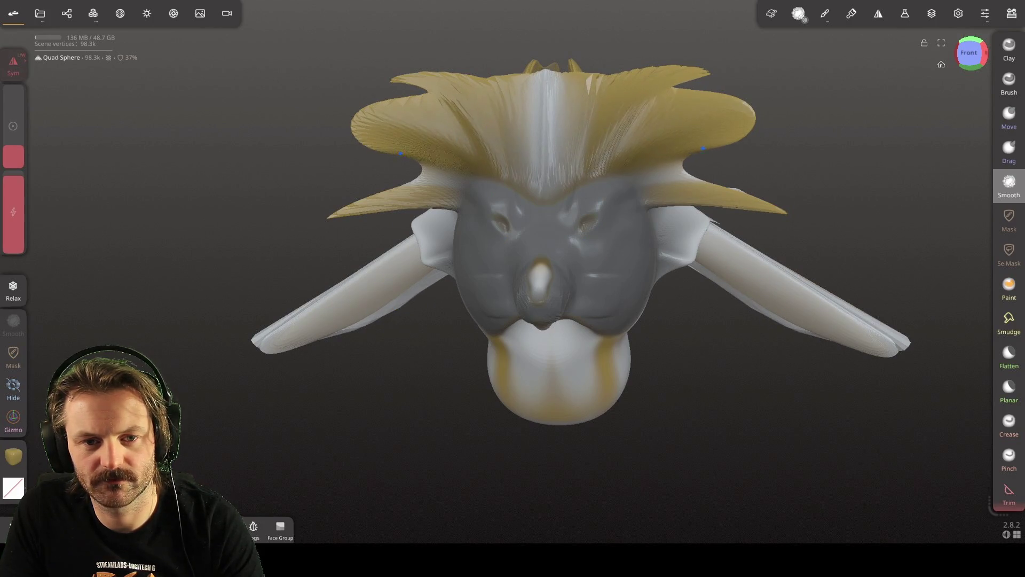
mouse_move(552, 113)
mouse_down()
mouse_move(640, 123)
mouse_move(614, 81)
mouse_move(574, 74)
mouse_up()
drag(707, 85, 667, 161)
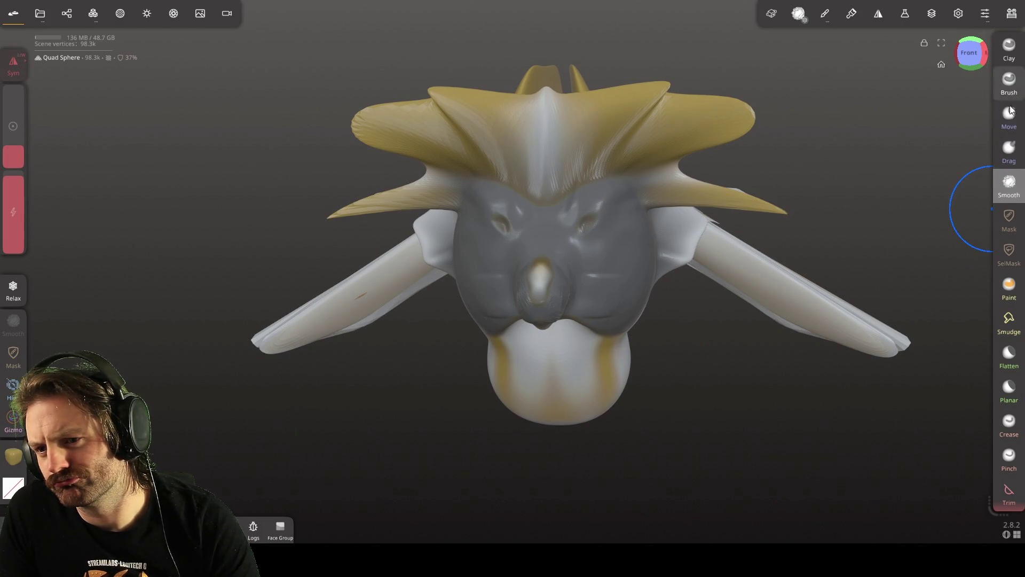
Sculpt Clay ridges onto the chin and re-sculpt the brow between the eyes
click(1008, 48)
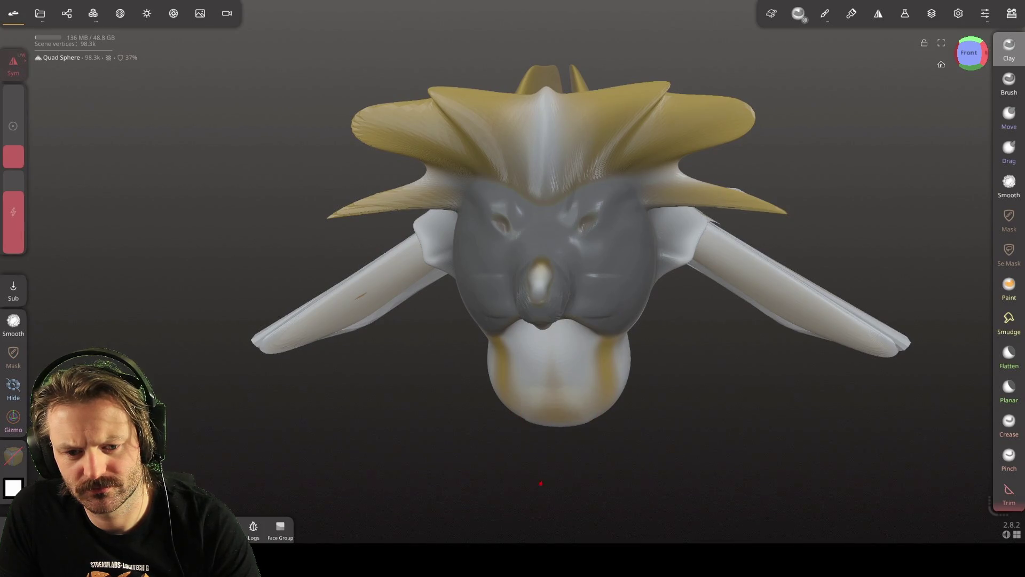
mouse_move(453, 397)
mouse_down()
mouse_move(568, 384)
mouse_move(503, 430)
mouse_up()
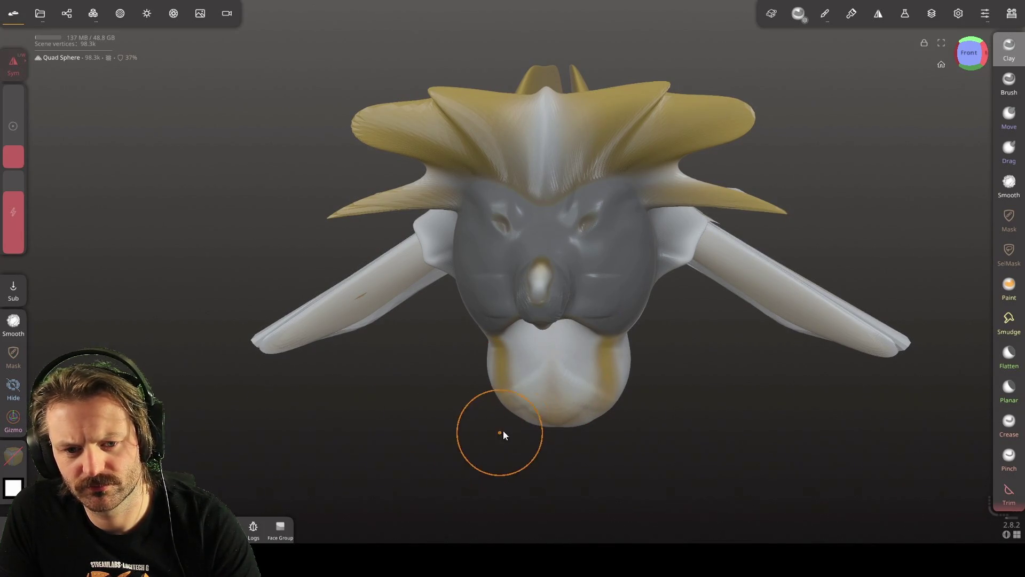
mouse_move(527, 220)
mouse_down()
mouse_move(497, 234)
mouse_move(463, 226)
mouse_move(501, 228)
mouse_up()
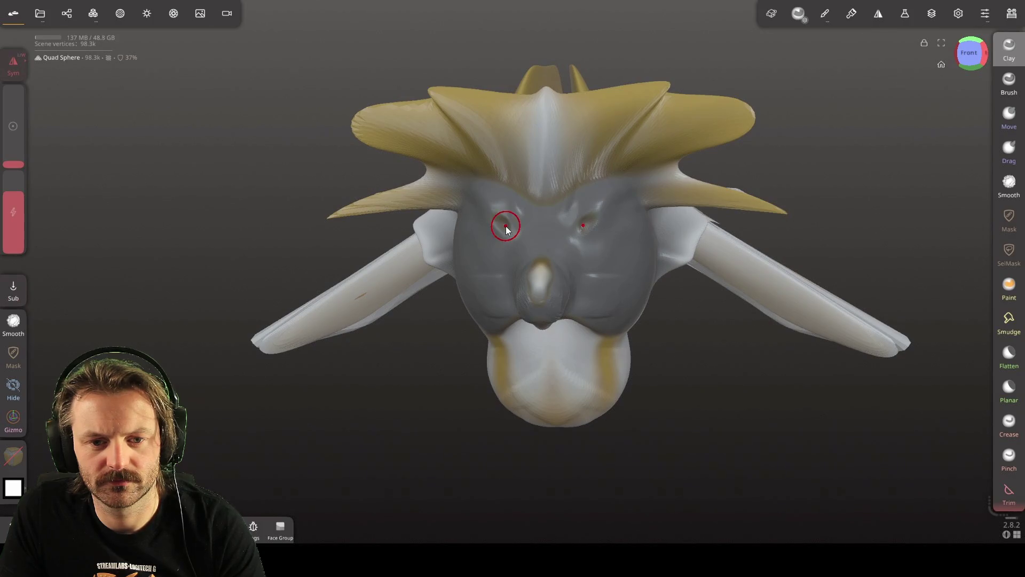
middle_drag(504, 226, 511, 242)
key(shift)
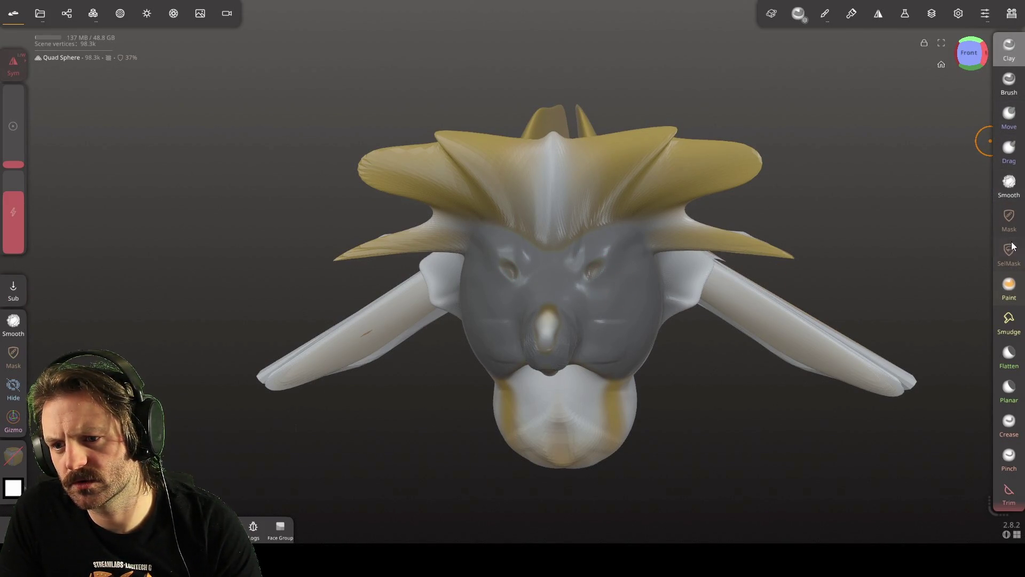
Mask a patch of the model, then build Clay symmetrically inside both eye sockets
click(1009, 219)
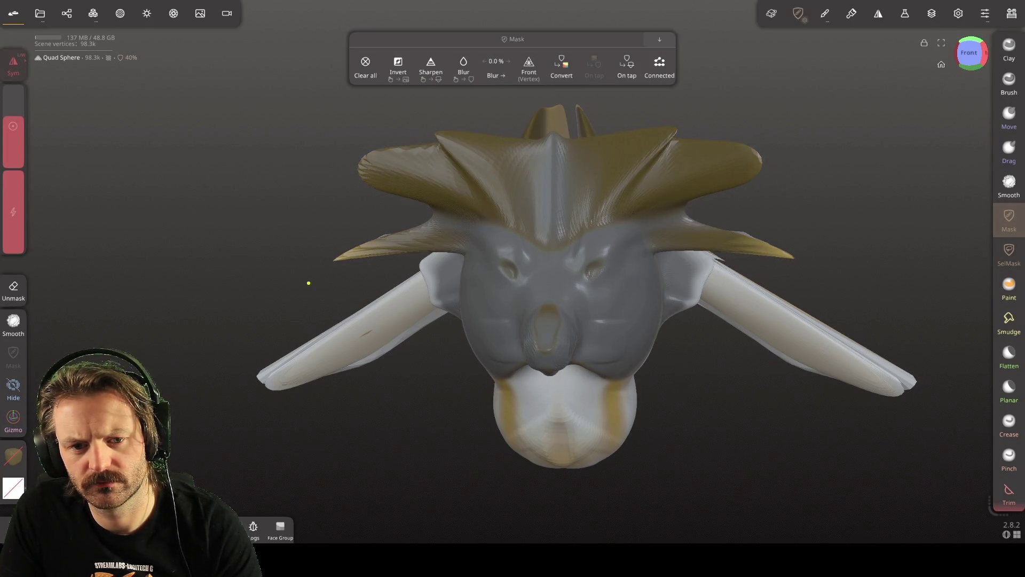
mouse_move(709, 374)
mouse_down()
mouse_move(600, 230)
mouse_move(677, 301)
mouse_up()
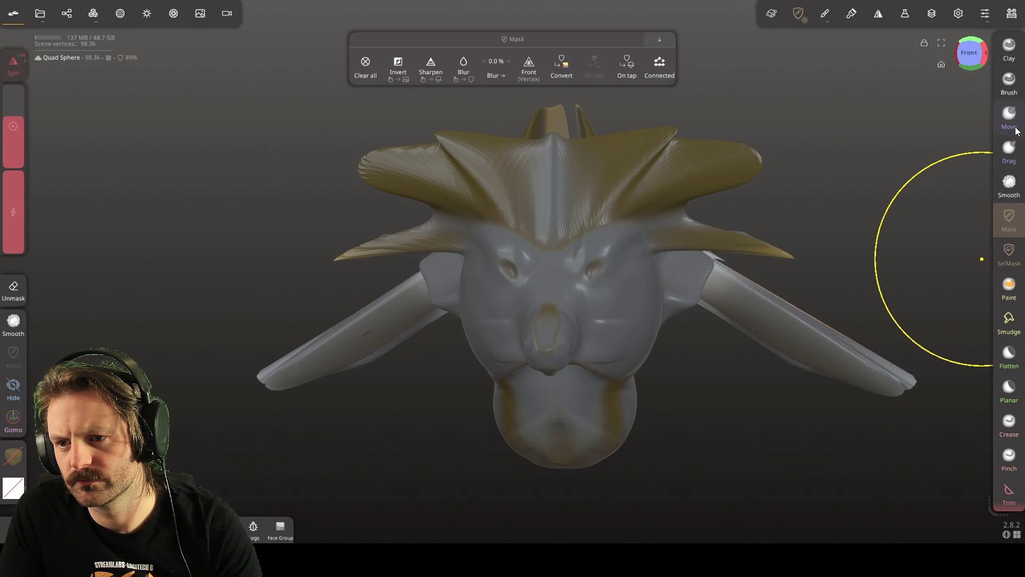
click(1009, 47)
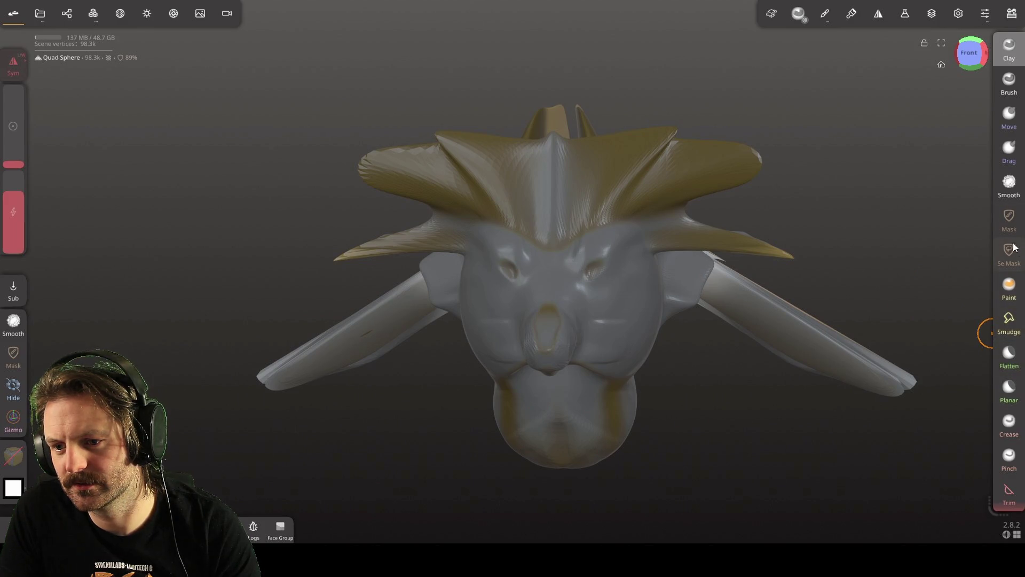
click(1009, 219)
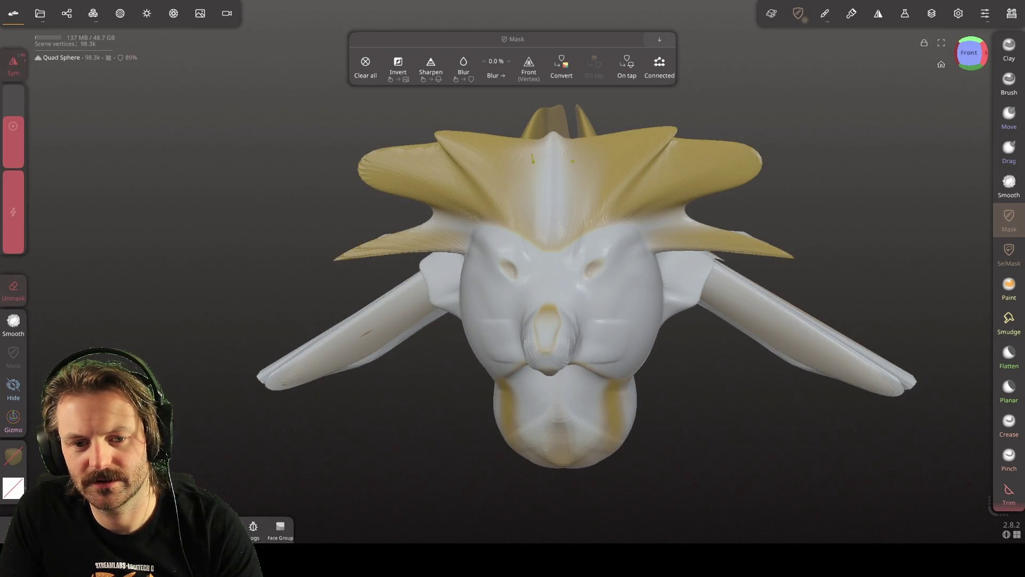
click(1009, 51)
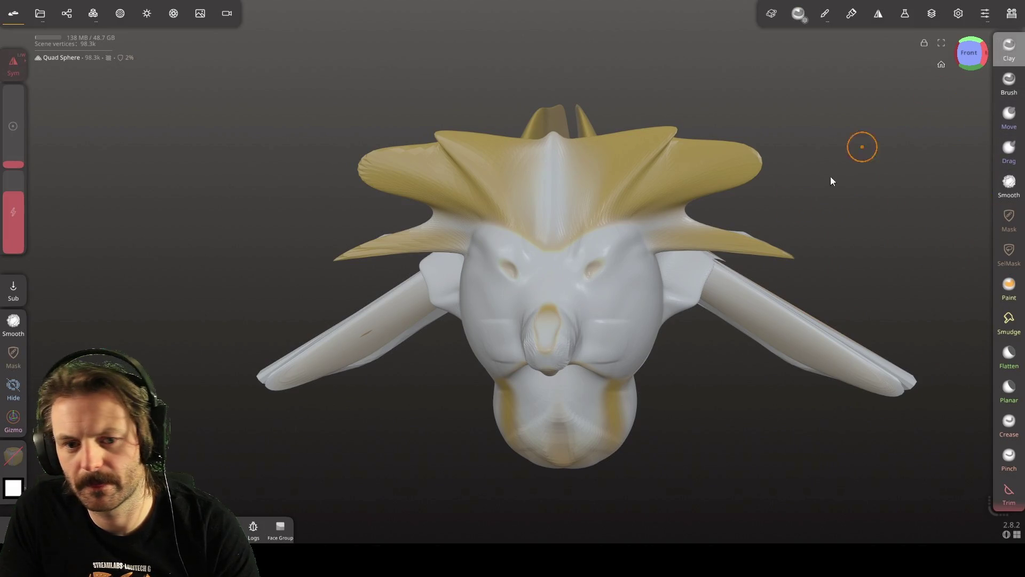
middle_drag(507, 275, 512, 273)
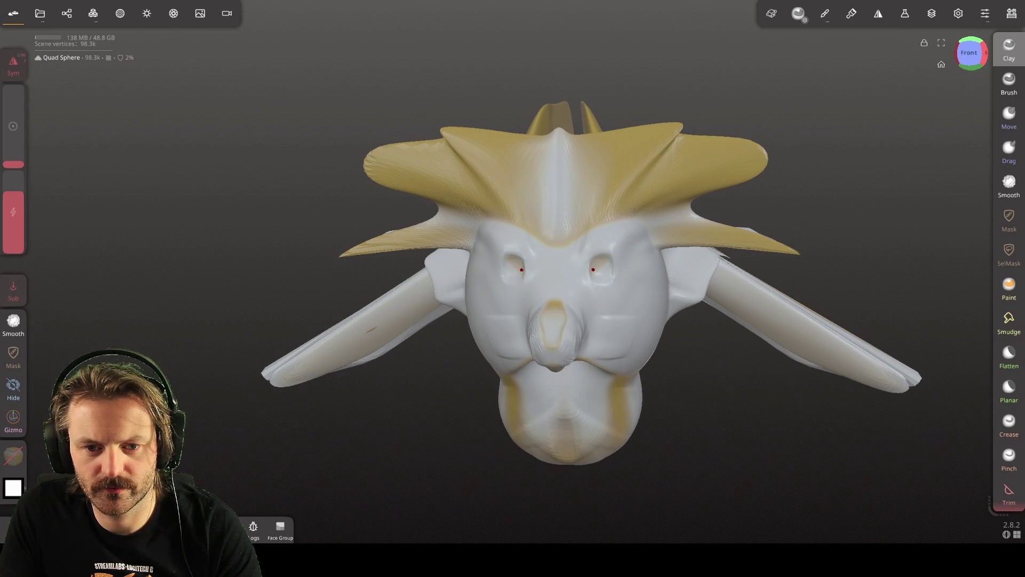
drag(516, 272, 517, 280)
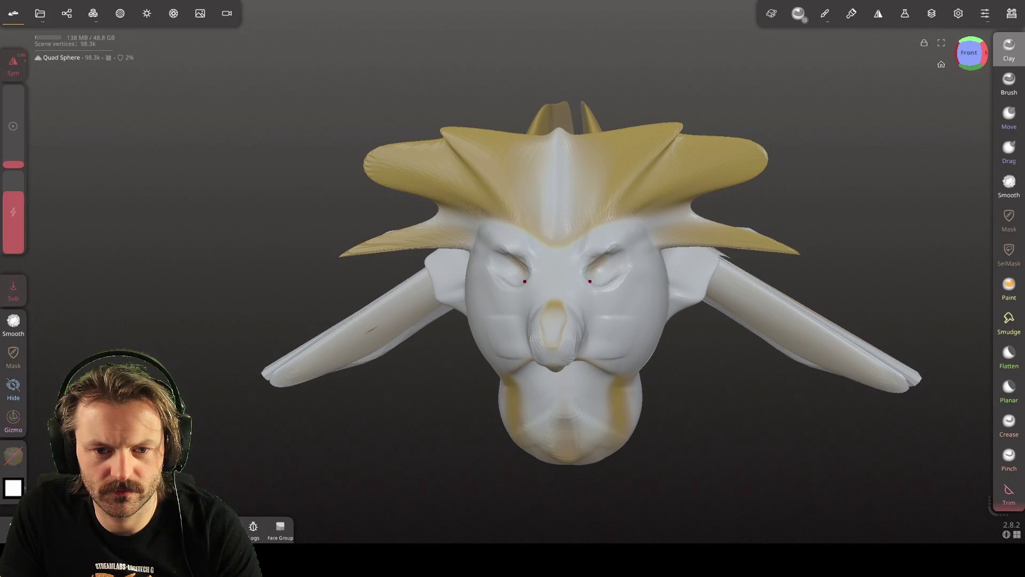
Round and deepen both mirrored eye sockets with Clay, tidying their inner edges
drag(498, 273, 518, 287)
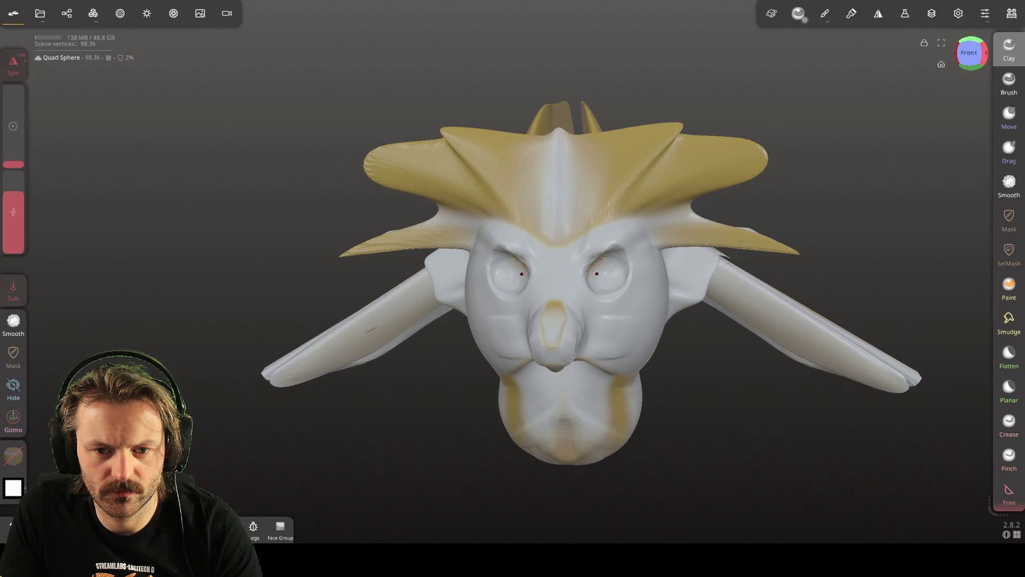
drag(490, 266, 492, 271)
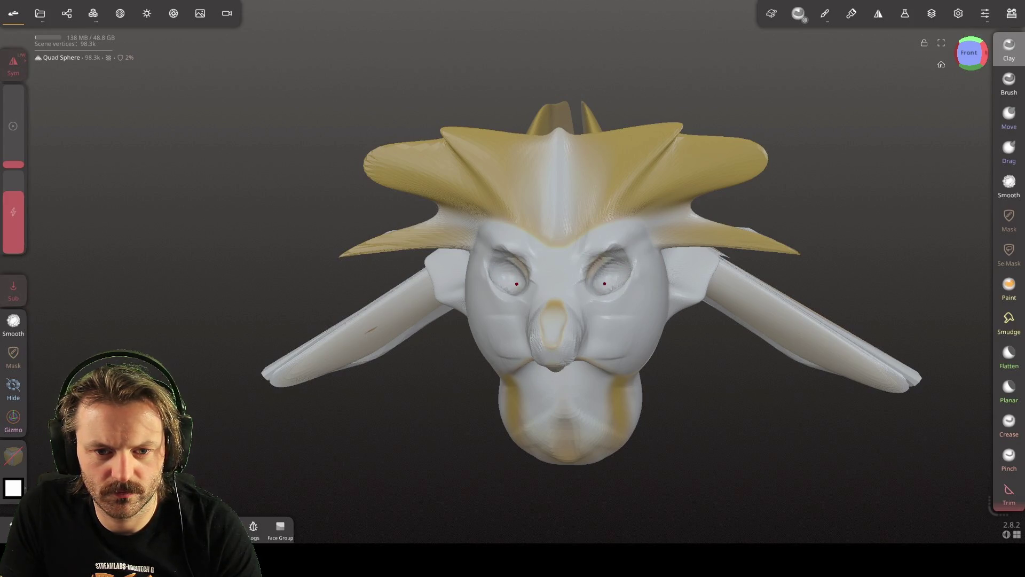
drag(483, 276, 494, 289)
mouse_move(501, 373)
right_down()
mouse_move(574, 376)
mouse_move(611, 419)
mouse_move(594, 412)
right_up()
click(1008, 183)
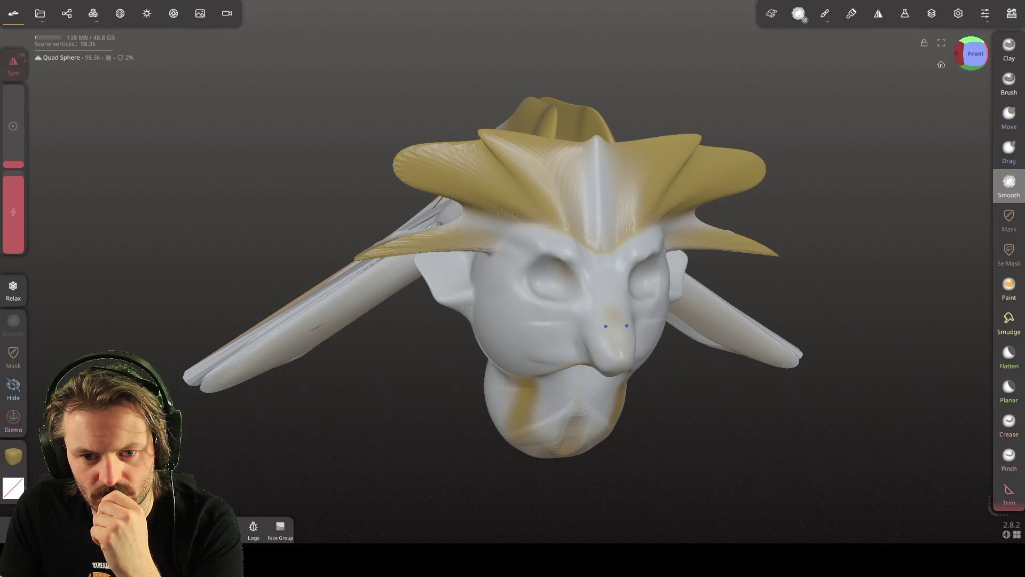
Smooth the face and mouth from several angles, then shrink the brush radius
mouse_move(655, 436)
mouse_down()
mouse_move(514, 377)
mouse_move(433, 384)
mouse_move(398, 350)
mouse_up()
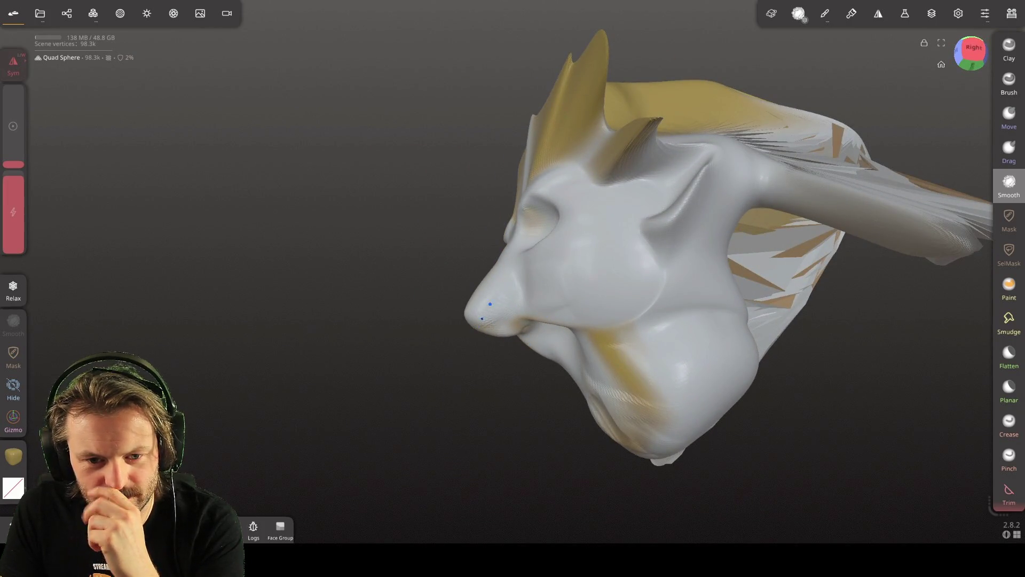
mouse_move(464, 422)
mouse_down()
mouse_move(732, 439)
mouse_move(474, 425)
mouse_move(500, 444)
mouse_move(482, 408)
mouse_move(643, 404)
mouse_move(495, 400)
mouse_move(607, 384)
mouse_move(260, 456)
mouse_move(458, 489)
mouse_move(366, 511)
mouse_move(452, 461)
mouse_move(290, 431)
mouse_move(261, 436)
mouse_move(408, 437)
mouse_move(439, 401)
mouse_move(534, 400)
mouse_move(442, 442)
mouse_move(588, 423)
mouse_move(679, 444)
mouse_move(543, 485)
mouse_move(880, 400)
mouse_move(906, 437)
mouse_move(895, 511)
mouse_move(496, 478)
mouse_move(470, 439)
mouse_move(502, 463)
mouse_move(393, 448)
mouse_move(292, 460)
mouse_move(412, 469)
mouse_move(456, 461)
mouse_move(469, 425)
mouse_move(500, 411)
mouse_move(491, 402)
mouse_up()
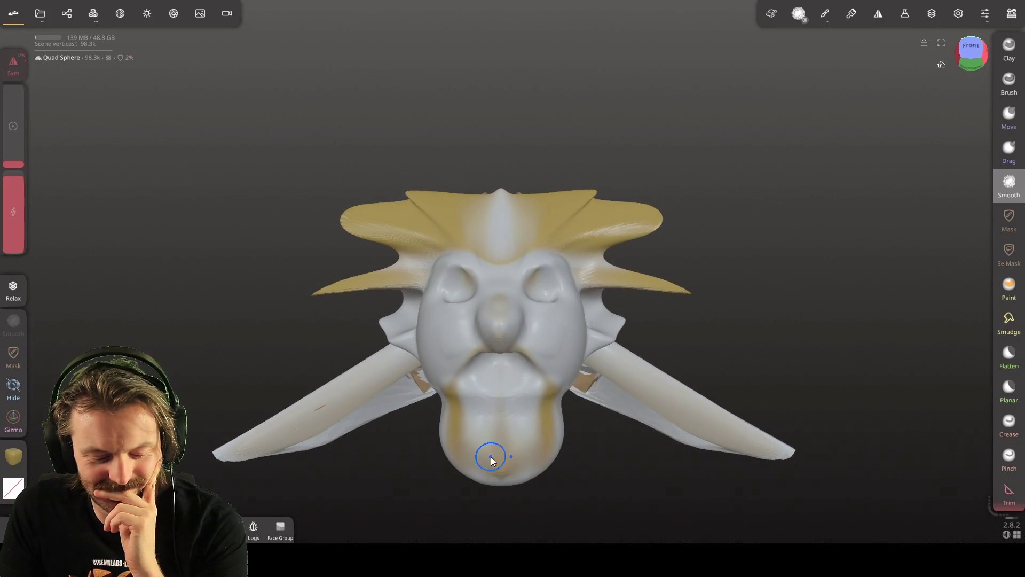
drag(491, 456, 488, 468)
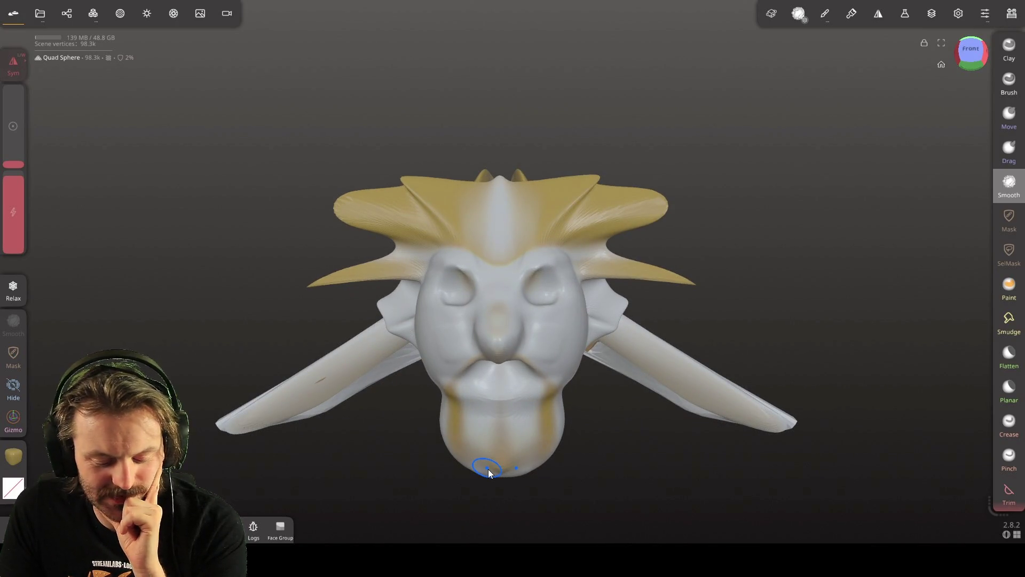
right_drag(488, 441, 474, 451)
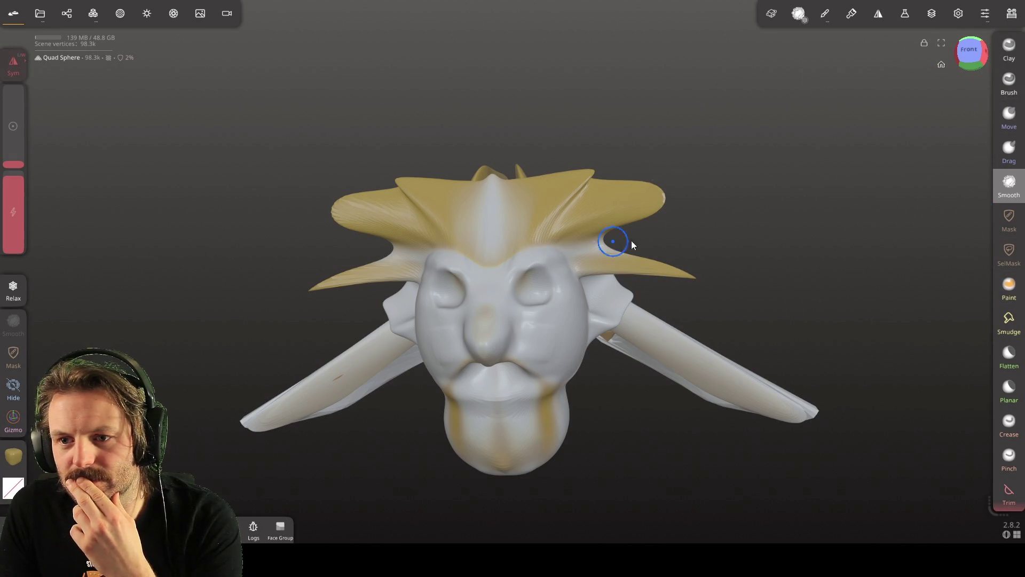
mouse_move(747, 164)
mouse_down()
mouse_move(629, 212)
mouse_move(666, 188)
mouse_up()
drag(524, 395, 638, 306)
scroll(543, 327, up, 5)
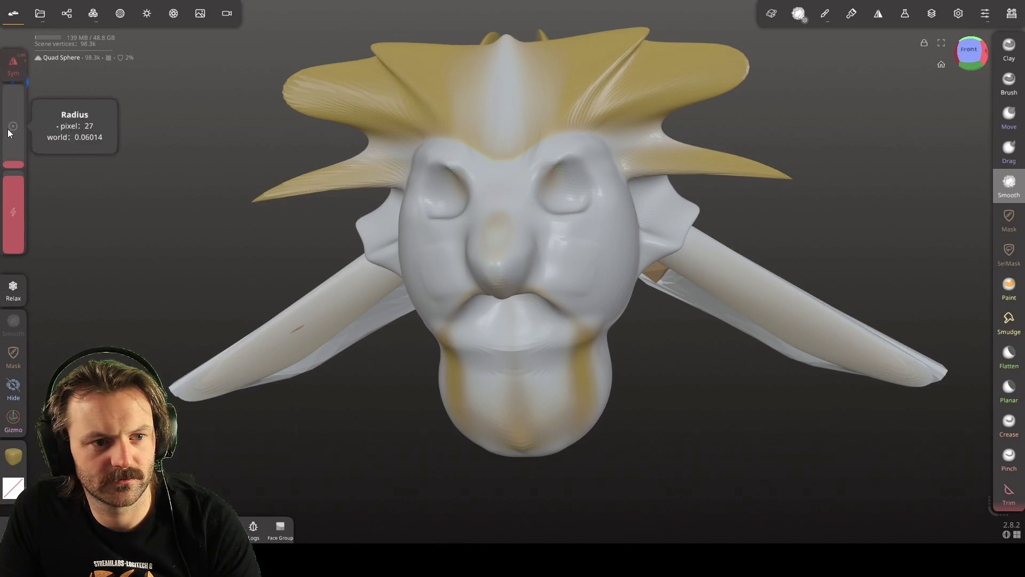
mouse_move(14, 170)
drag(13, 170, 14, 199)
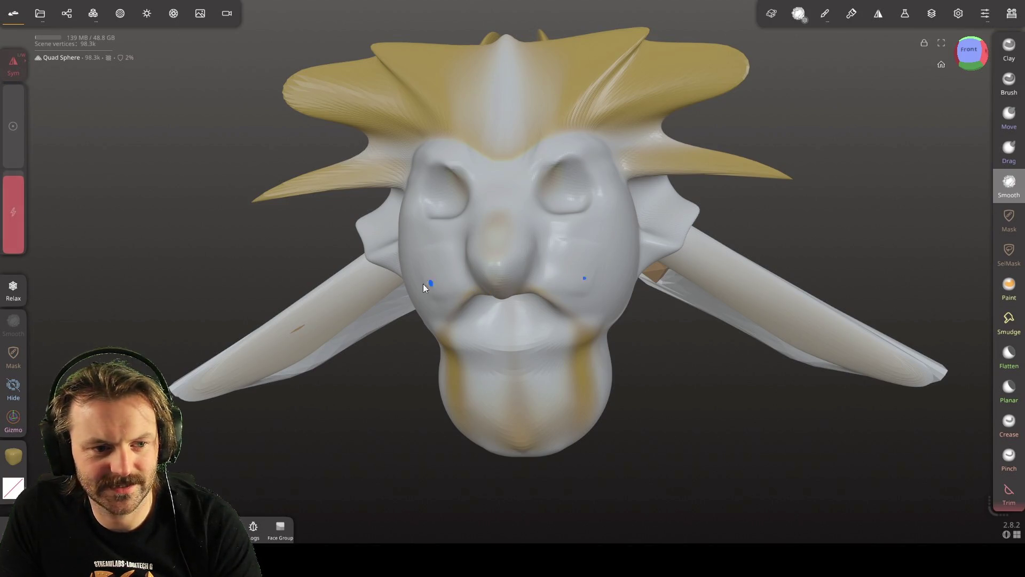
Try Clay and Drag, then use a near-zero-radius Move brush after undoing a test mouth pull
click(1010, 51)
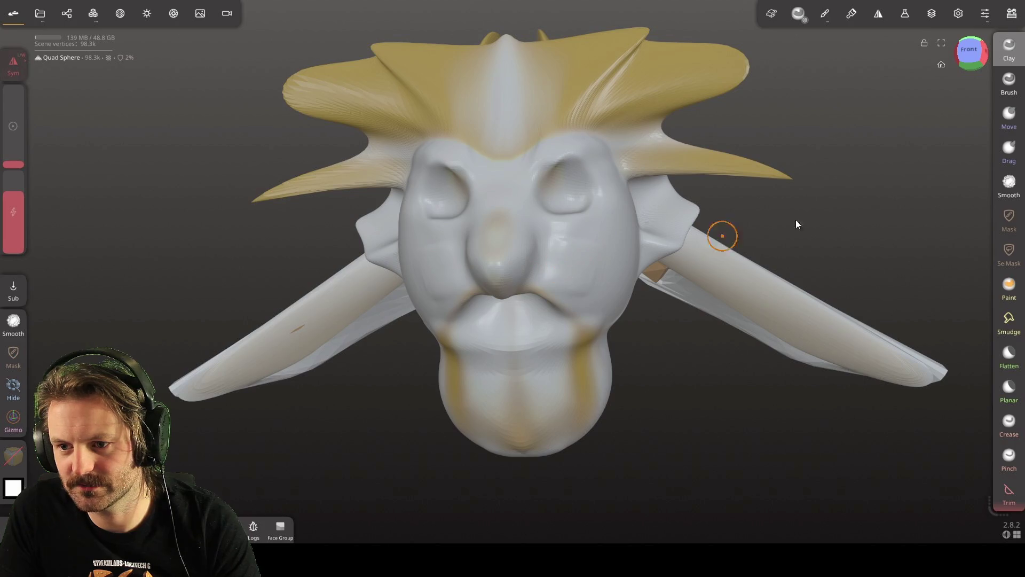
click(1005, 152)
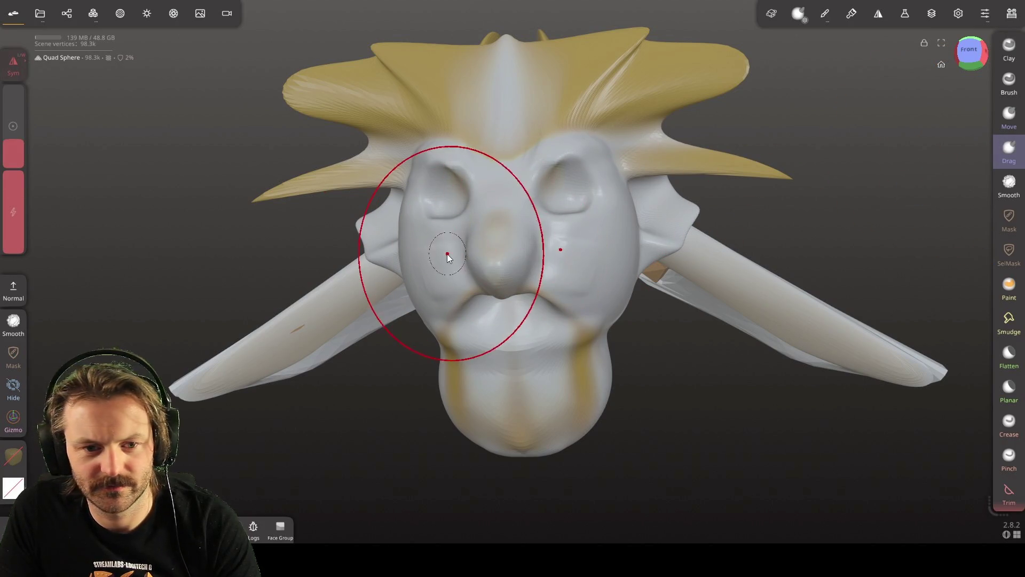
drag(12, 139, 12, 167)
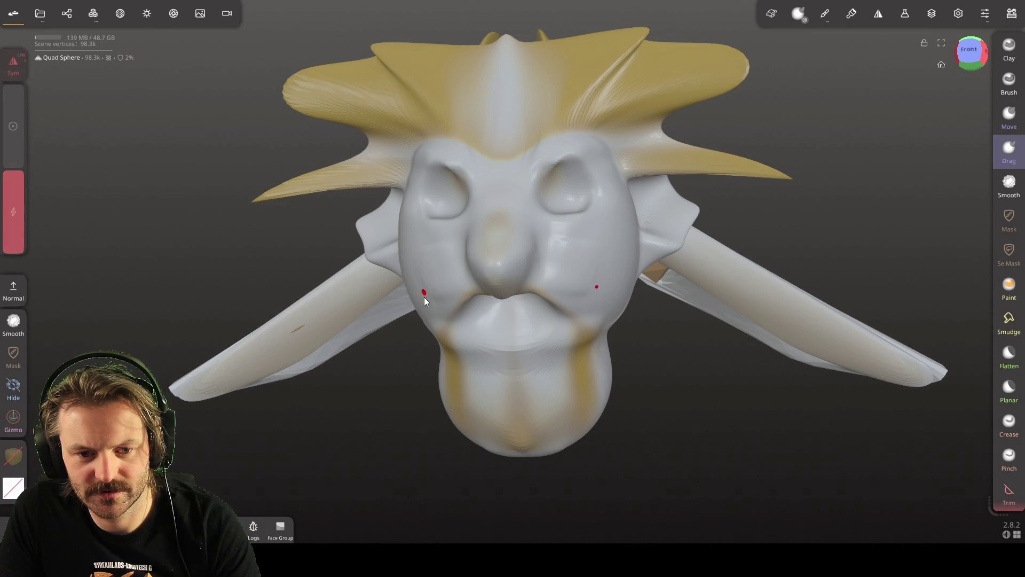
click(1009, 118)
drag(430, 314, 414, 456)
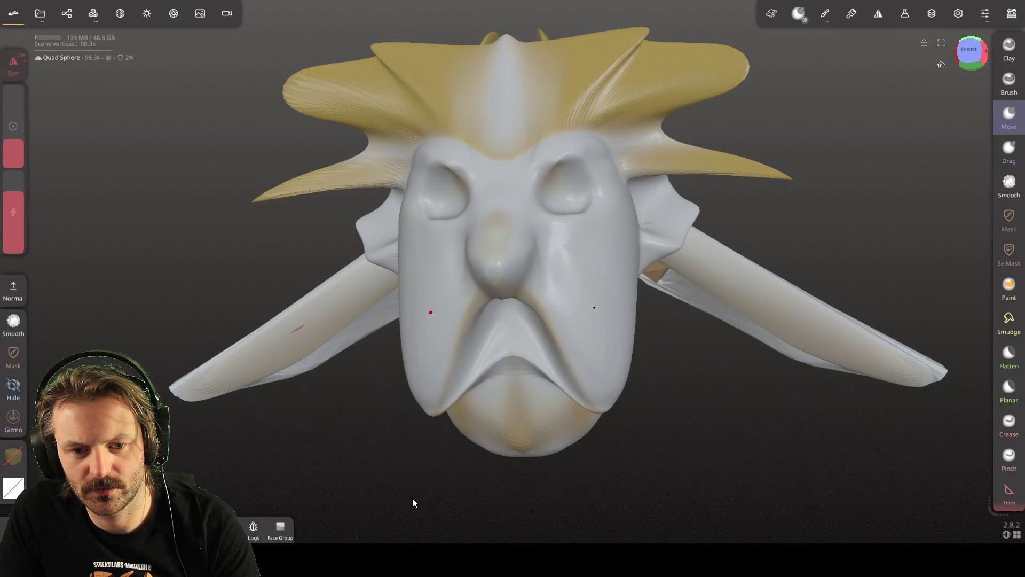
key(ctrl)
key(ctrl+z)
drag(13, 128, 19, 260)
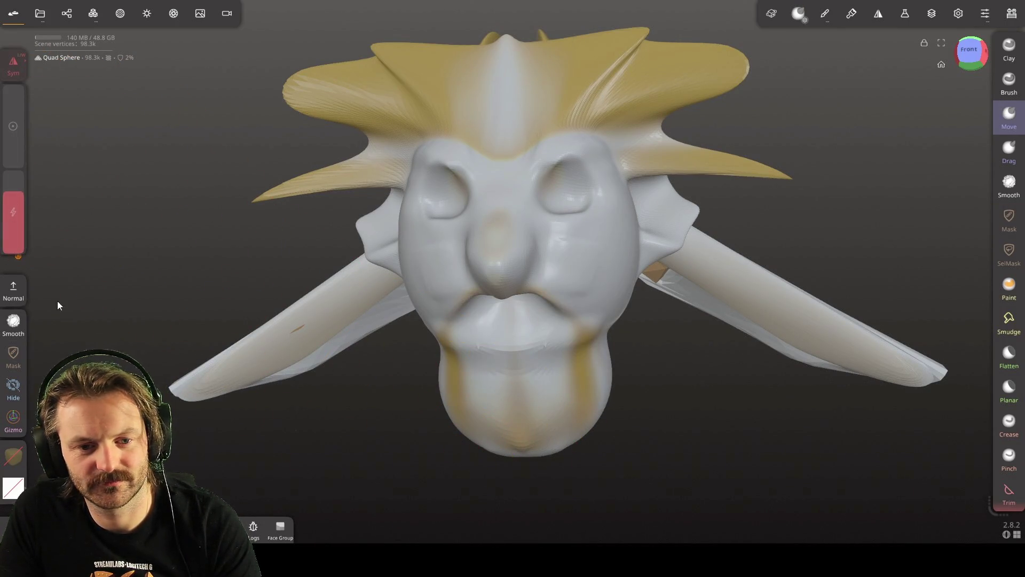
Pull a row of long, thin strands down from both mouth corners with the Move brush
drag(434, 291, 437, 473)
drag(452, 271, 447, 481)
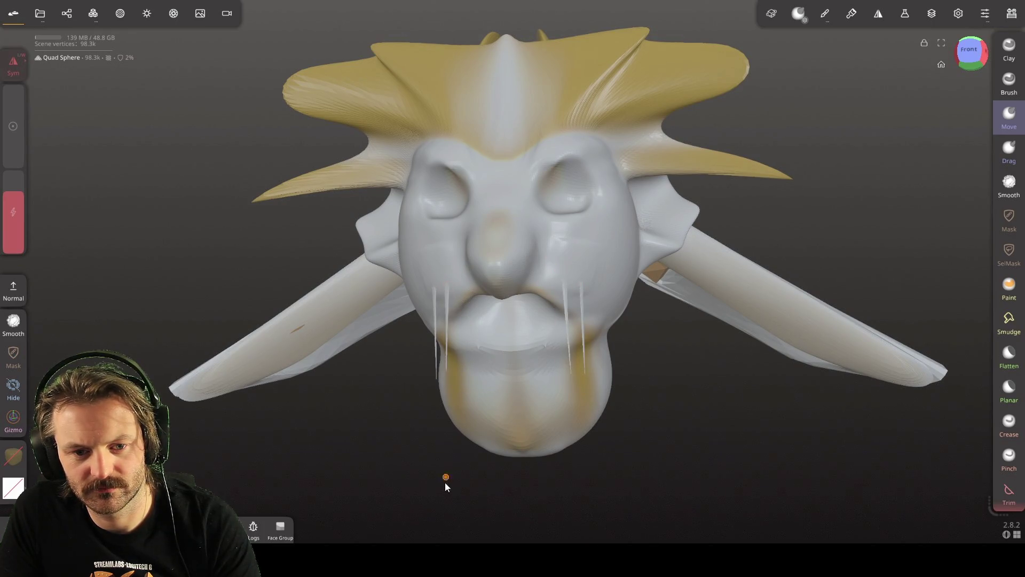
drag(444, 279, 443, 481)
drag(434, 300, 437, 495)
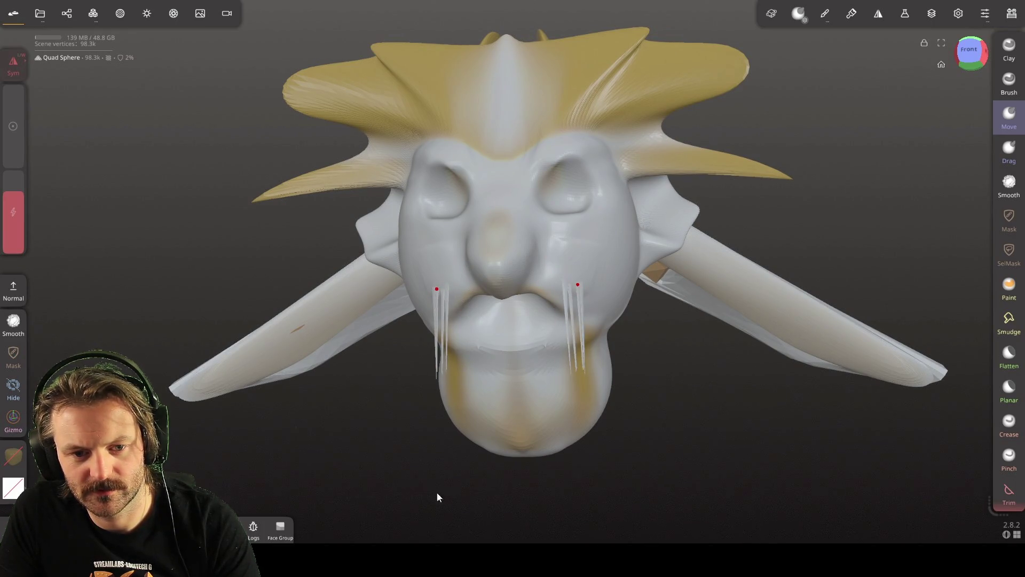
drag(452, 290, 463, 364)
drag(465, 282, 463, 374)
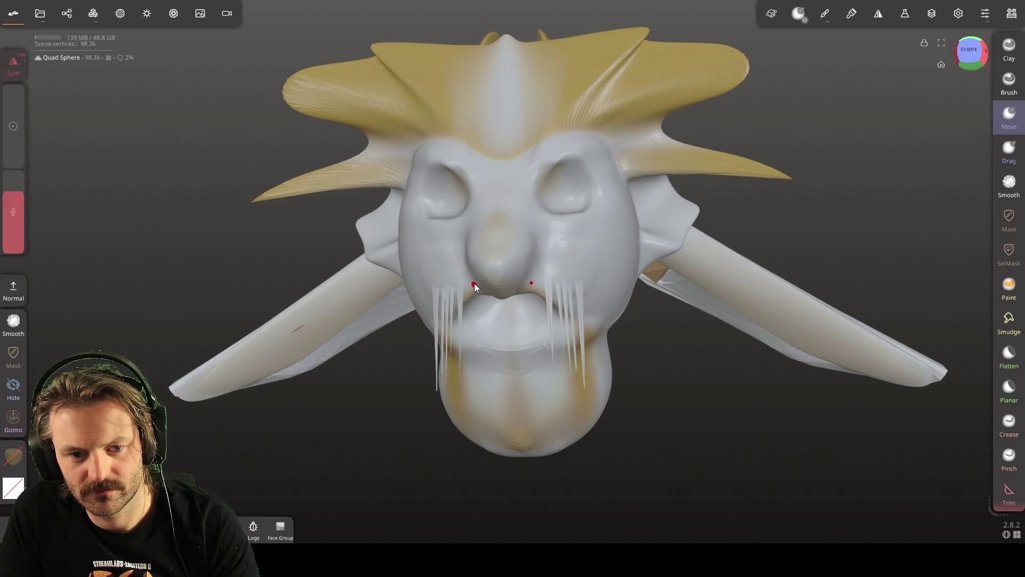
drag(468, 290, 470, 370)
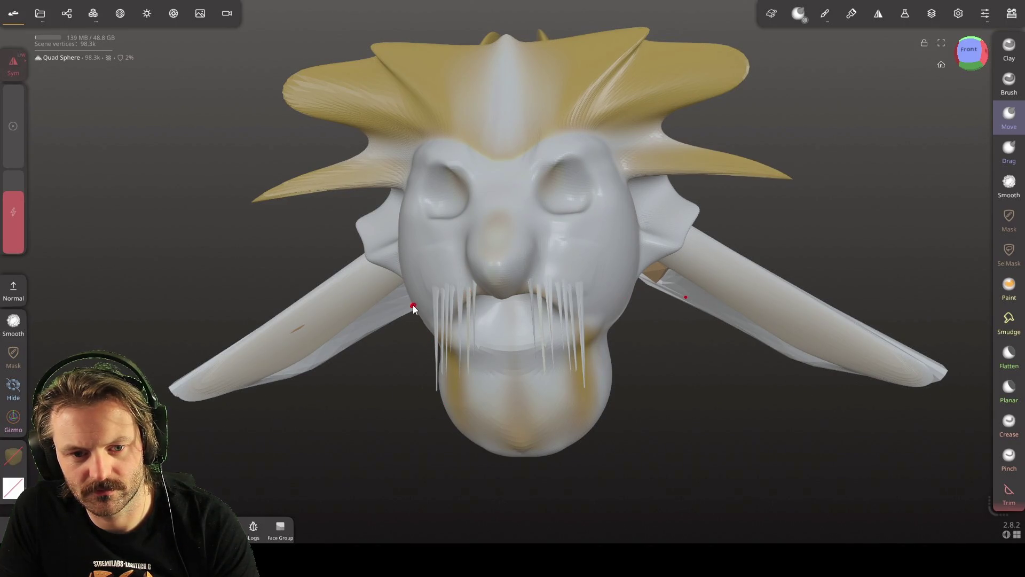
drag(428, 304, 428, 382)
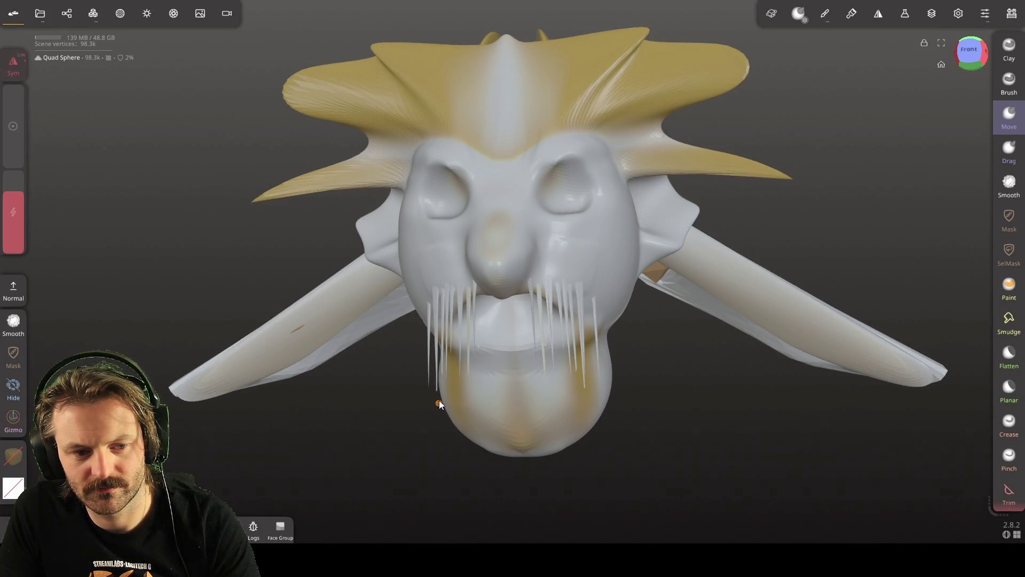
Zoom in, pull more strands from the mid upper lip, then undo the overly thick pull
scroll(490, 377, up, 5)
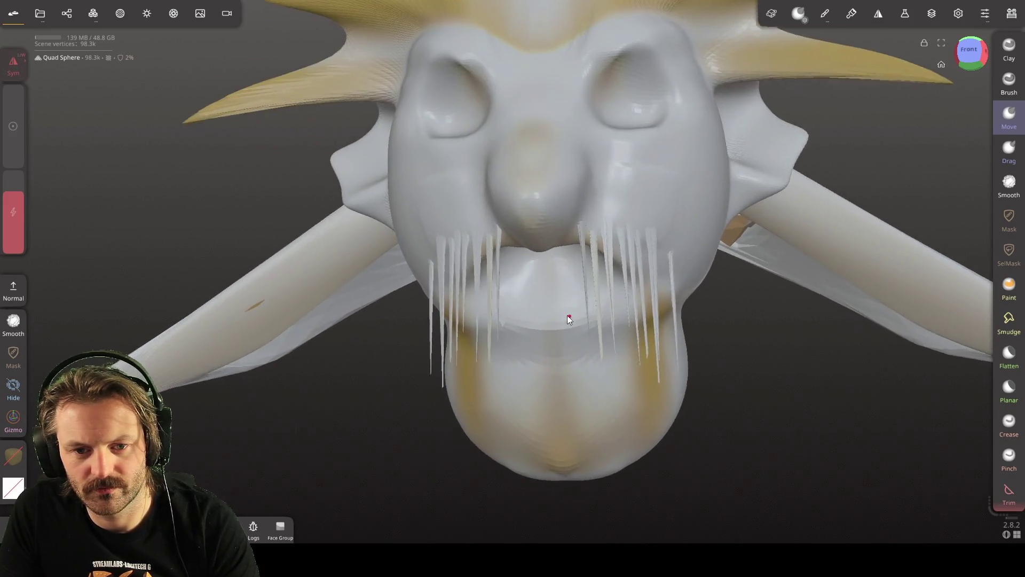
scroll(567, 315, up, 3)
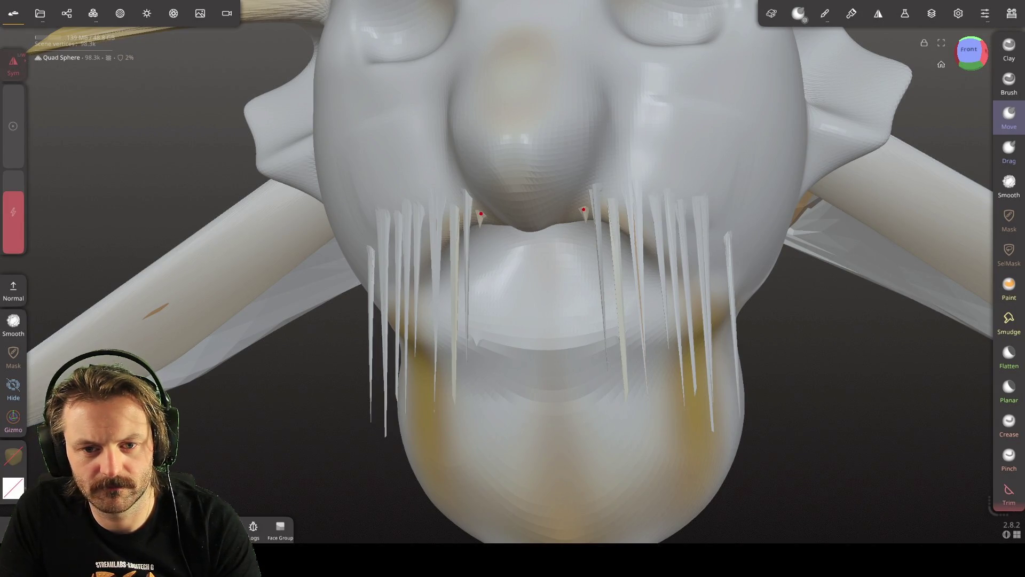
drag(496, 250, 497, 255)
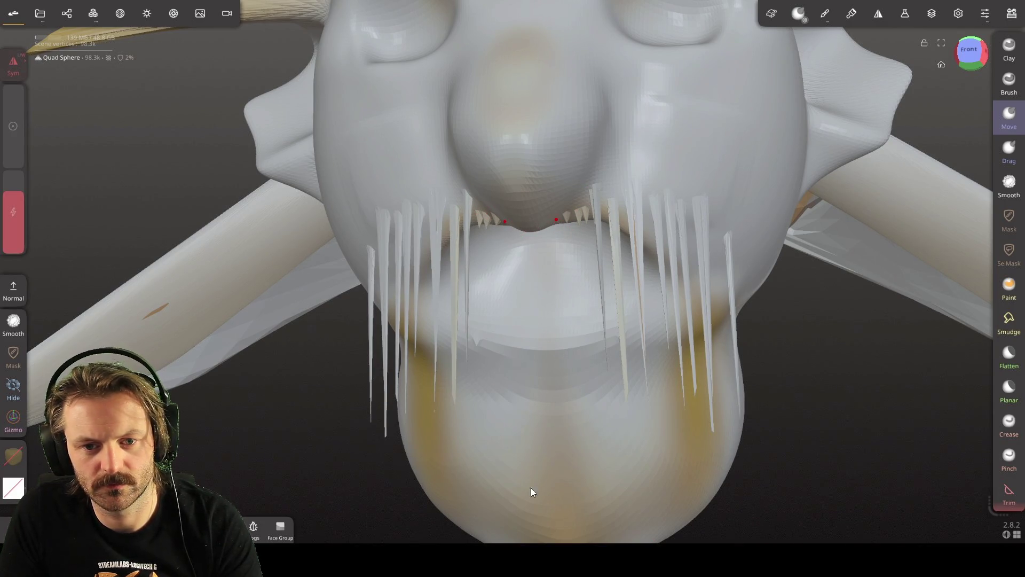
scroll(535, 306, down, 10)
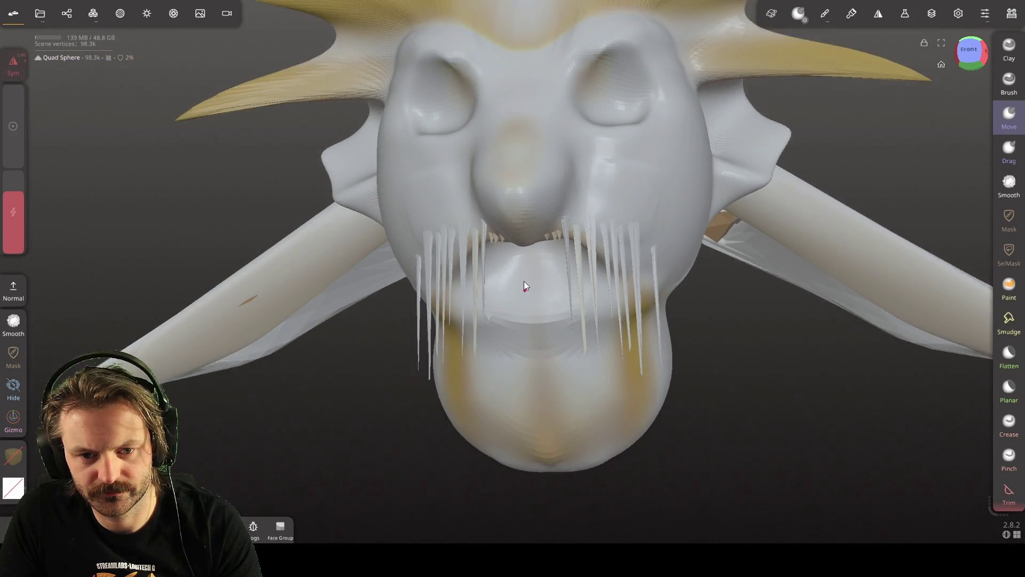
drag(543, 244, 538, 519)
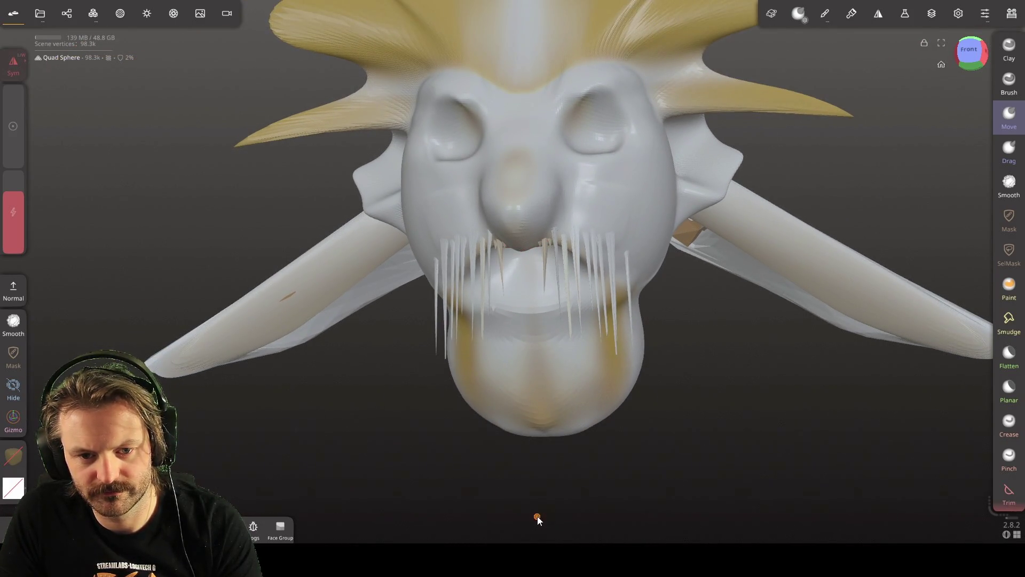
drag(549, 243, 550, 299)
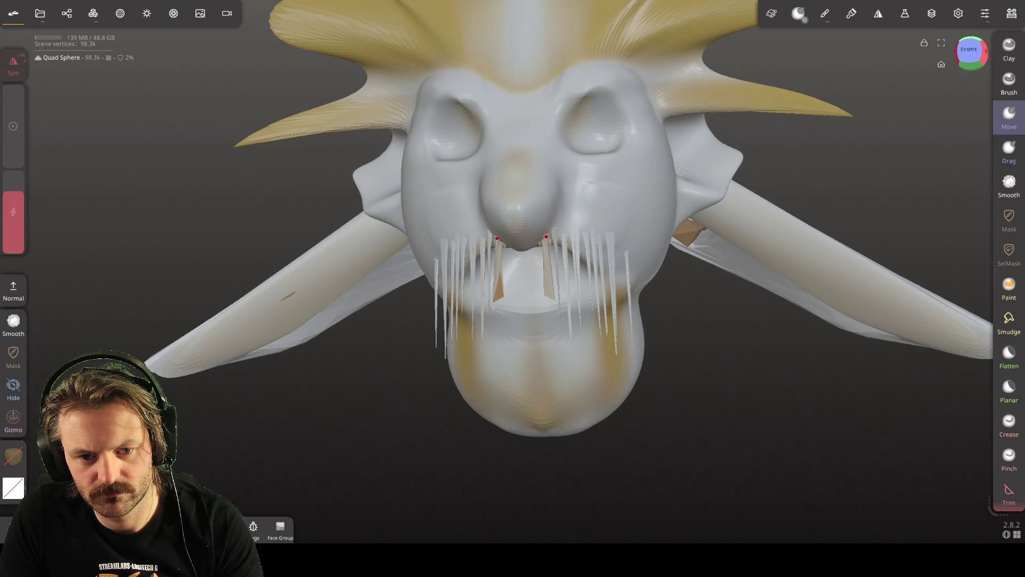
key(m)
key(ctrl+z)
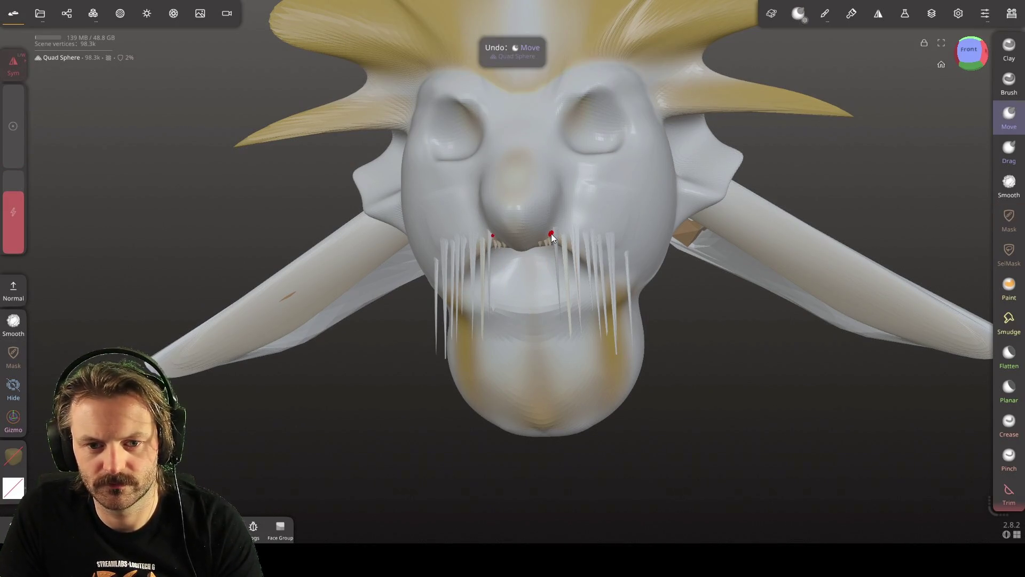
key(ctrl+z)
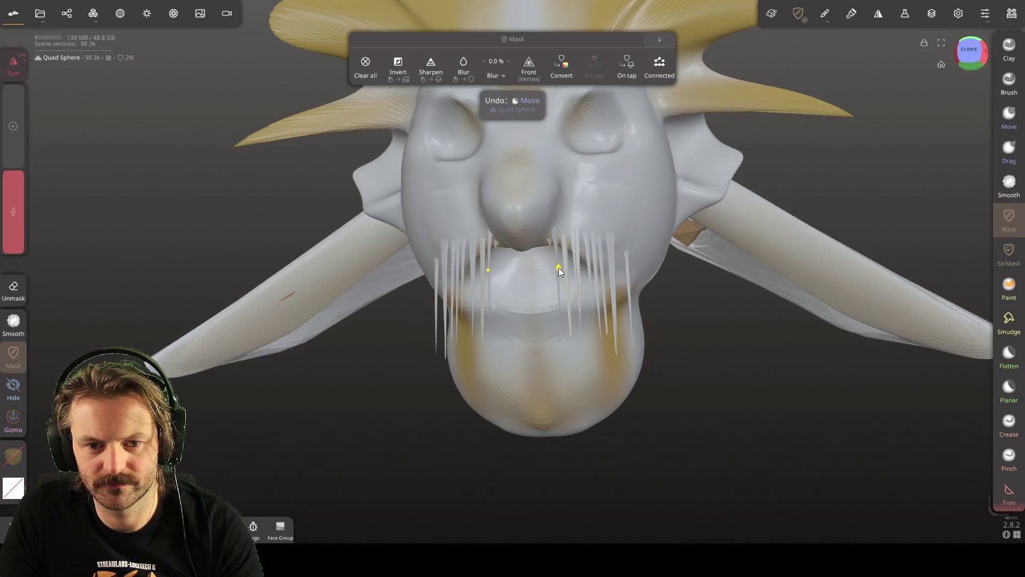
Pull six more thin whiskers down from the upper lip on both sides, then recentre the view
drag(541, 238, 542, 342)
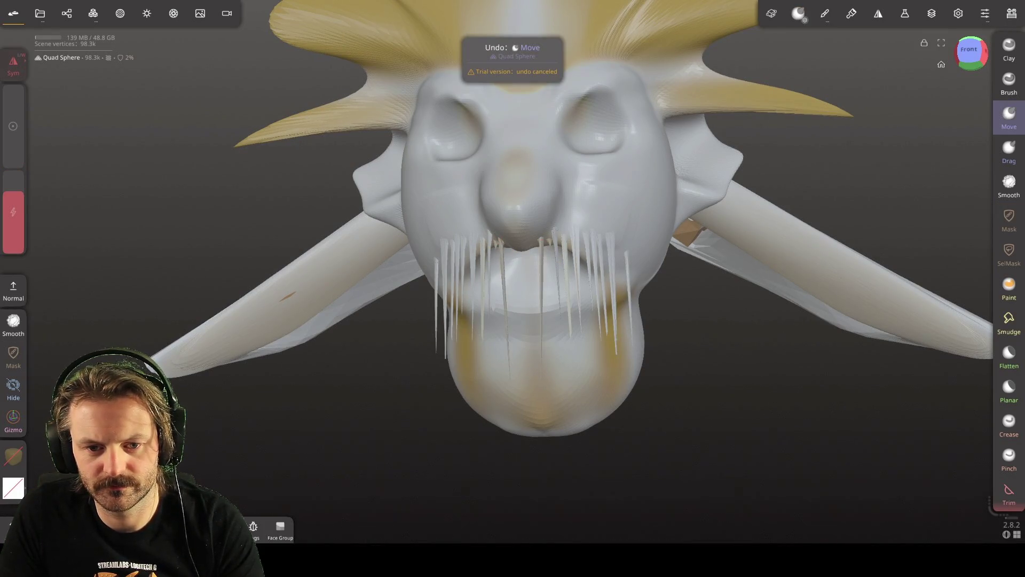
drag(546, 240, 550, 309)
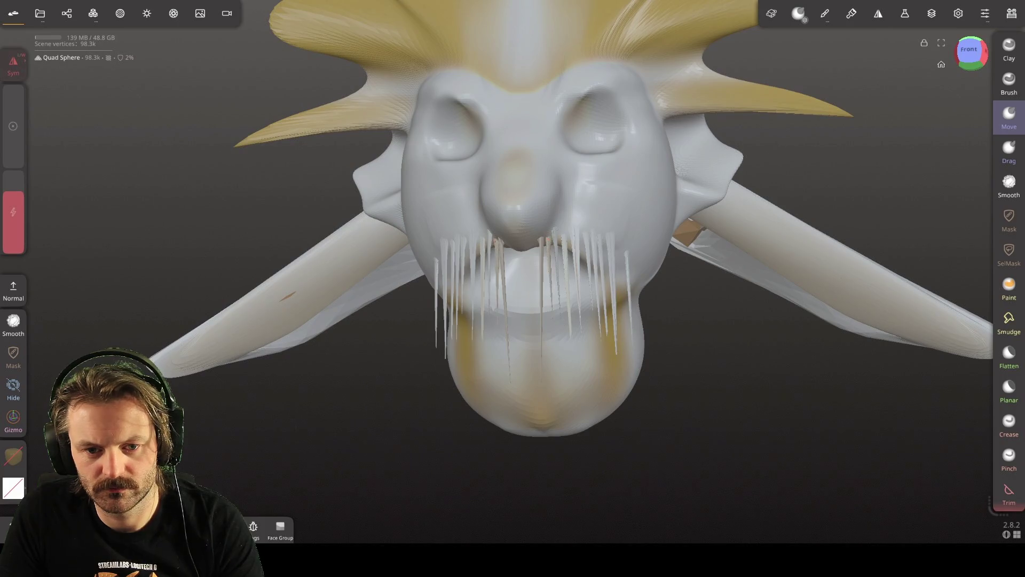
drag(537, 243, 536, 277)
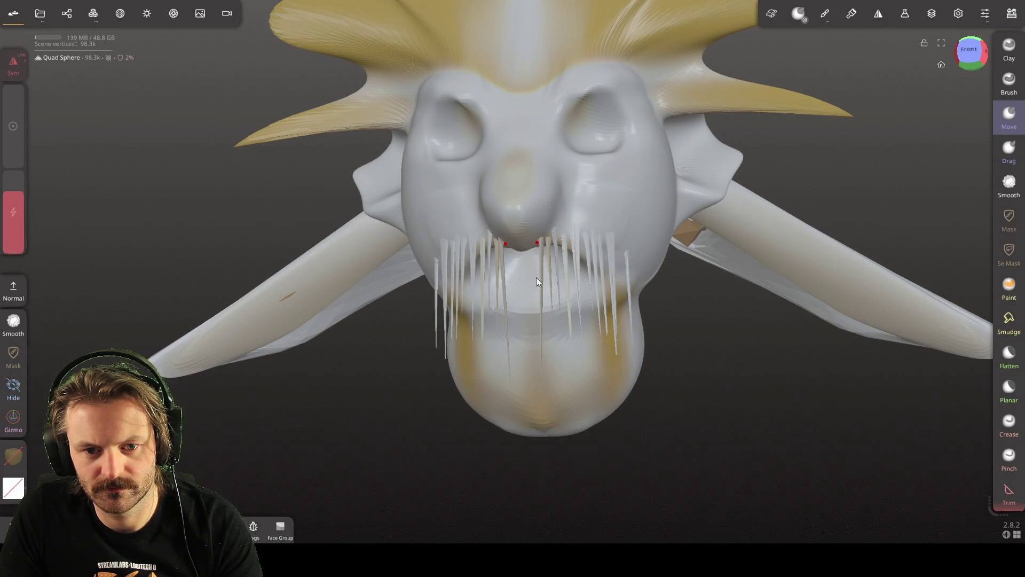
mouse_move(469, 246)
mouse_down()
mouse_move(469, 294)
mouse_move(477, 281)
mouse_up()
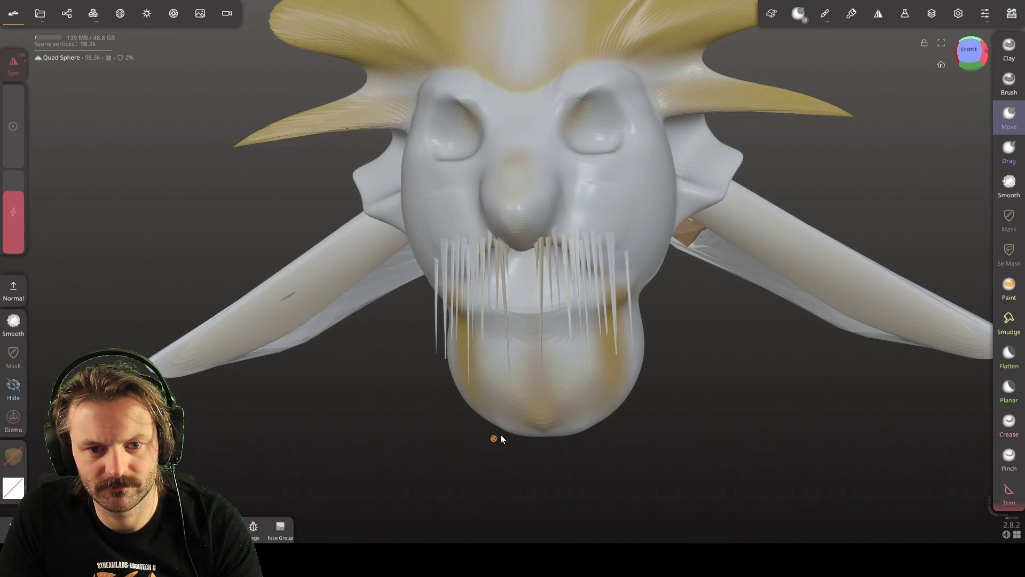
drag(564, 320, 567, 322)
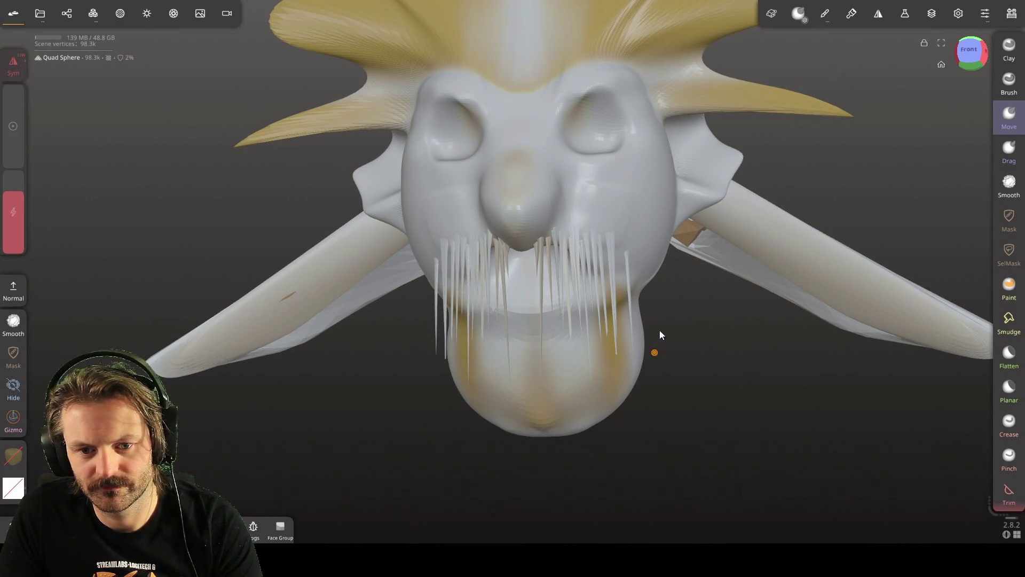
drag(620, 261, 622, 363)
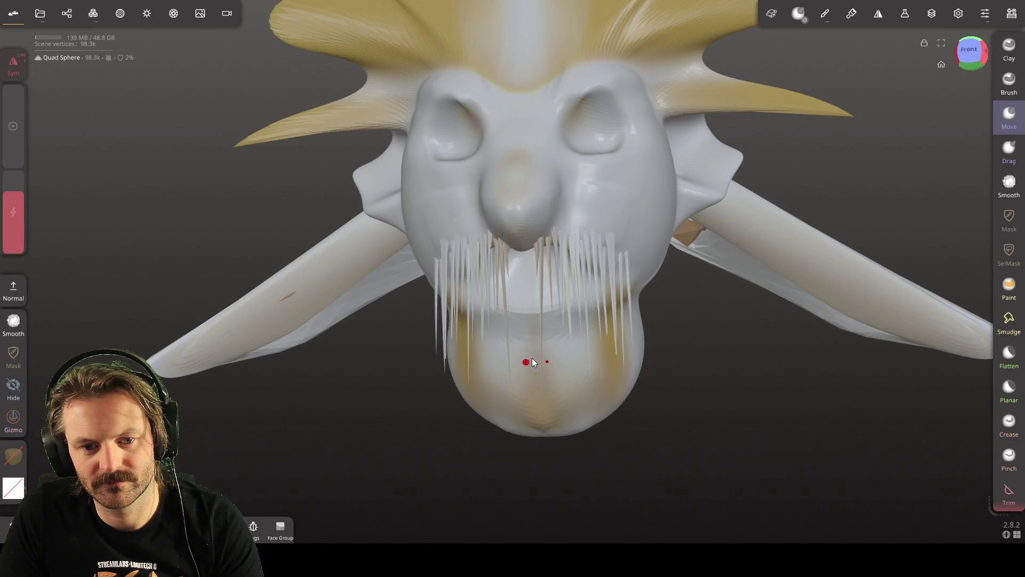
mouse_move(575, 397)
right_down()
mouse_move(654, 322)
mouse_move(465, 292)
mouse_move(465, 342)
mouse_move(447, 229)
right_up()
mouse_move(447, 229)
middle_down()
mouse_move(406, 248)
mouse_move(613, 238)
mouse_move(601, 241)
middle_up()
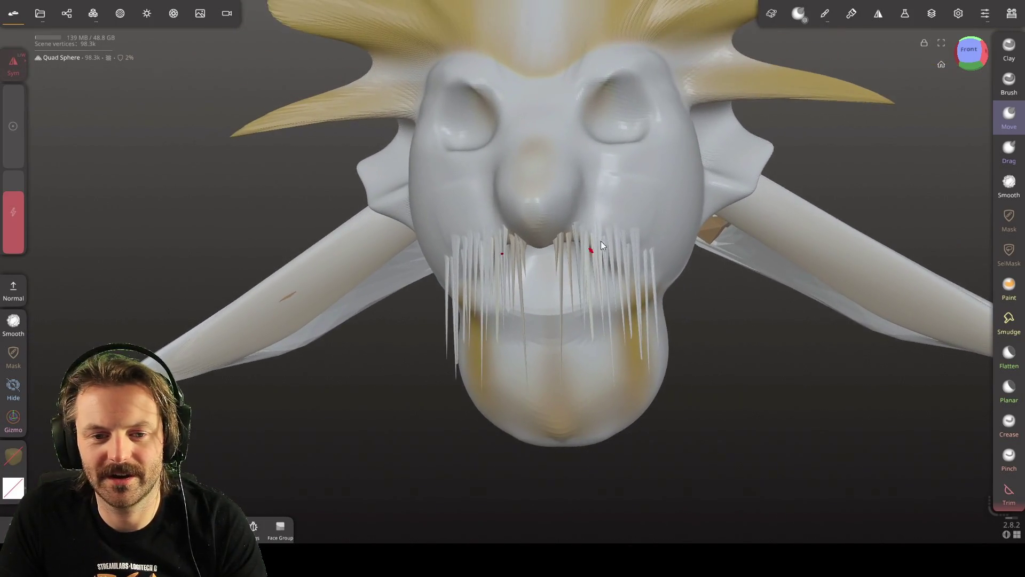
click(1009, 185)
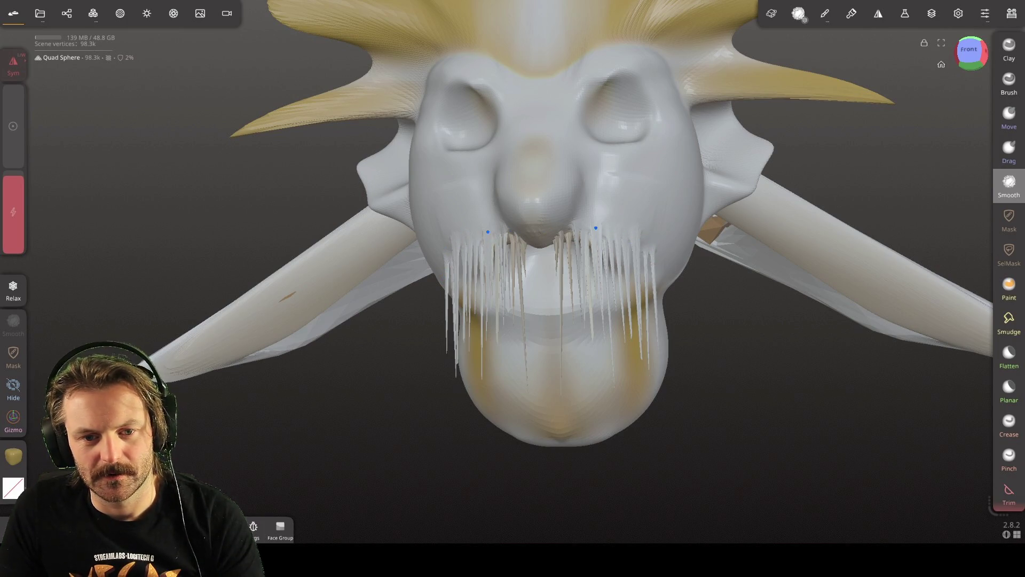
scroll(611, 283, down, 3)
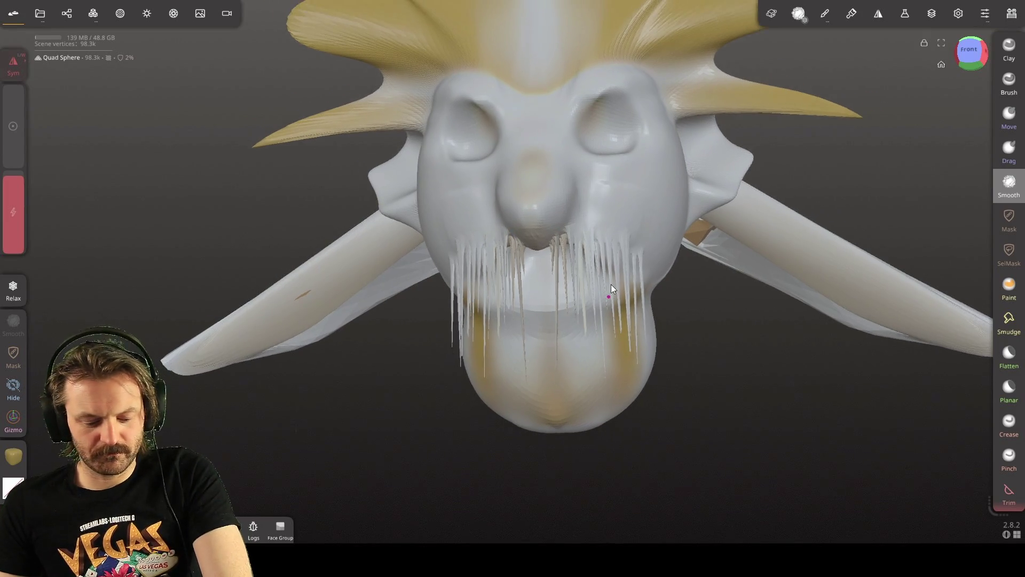
mouse_move(623, 282)
middle_down()
mouse_move(551, 242)
mouse_move(520, 240)
middle_up()
mouse_move(520, 244)
right_down()
mouse_move(333, 282)
mouse_move(439, 290)
mouse_move(455, 278)
mouse_move(400, 306)
mouse_move(613, 257)
mouse_move(697, 306)
mouse_move(428, 274)
mouse_move(171, 275)
mouse_move(277, 278)
mouse_move(52, 305)
mouse_move(94, 320)
mouse_move(107, 427)
mouse_move(335, 447)
mouse_move(517, 332)
mouse_move(552, 376)
mouse_move(650, 350)
mouse_move(558, 357)
right_up()
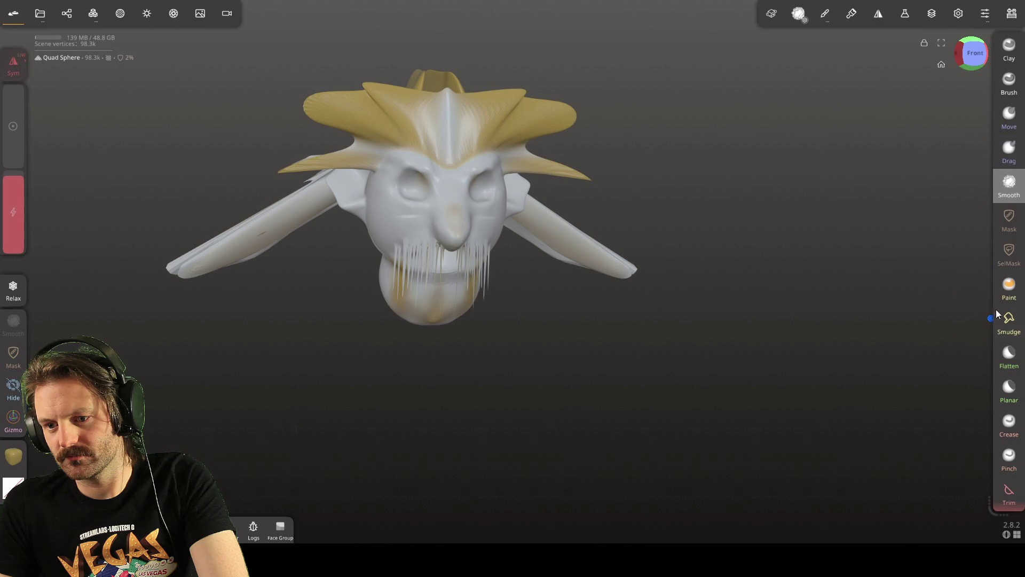
Select the Paint tool and set its colour to dark red #5e1818 in the Stroke painting panel
click(1009, 288)
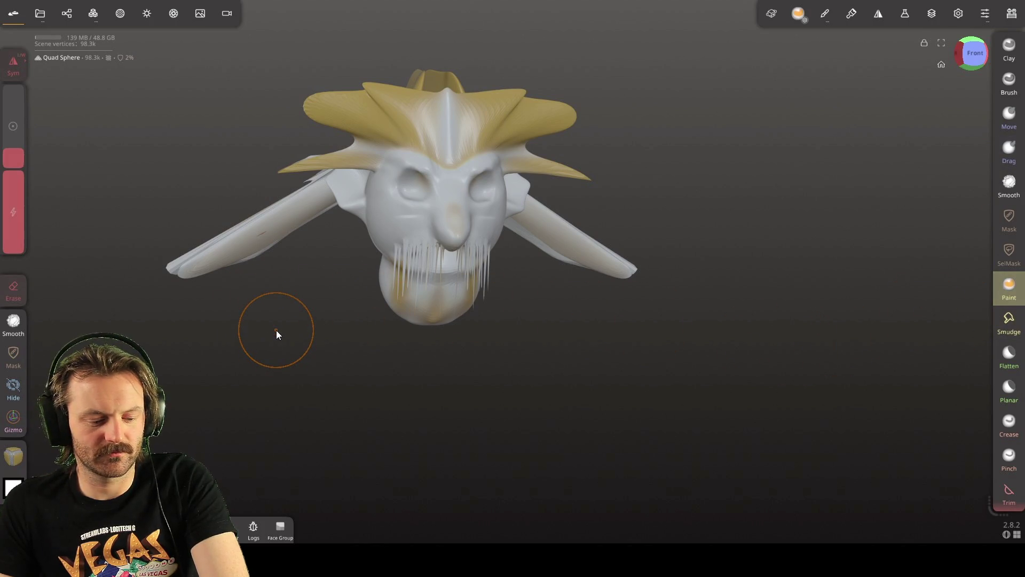
mouse_move(20, 163)
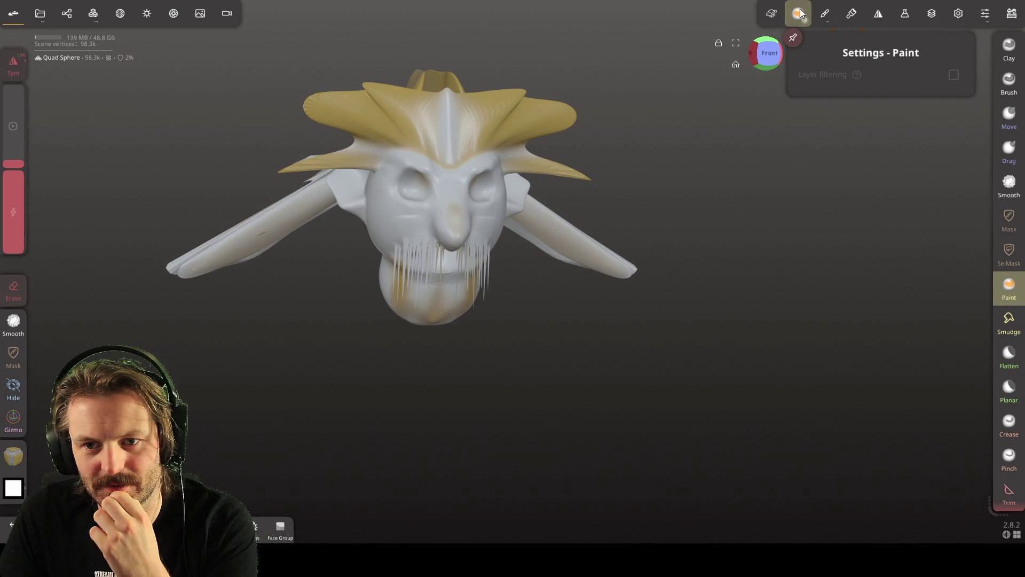
click(14, 488)
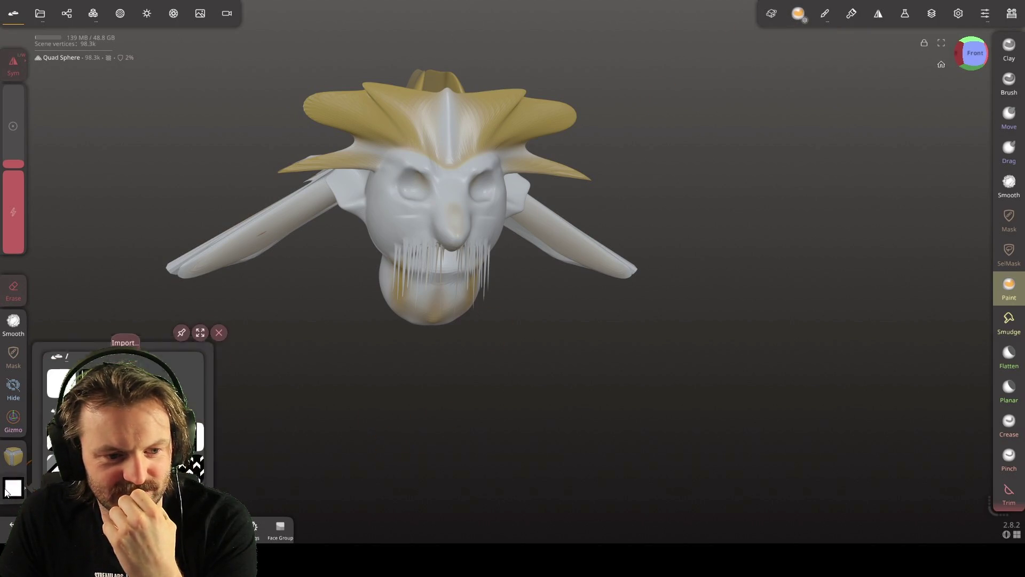
click(20, 459)
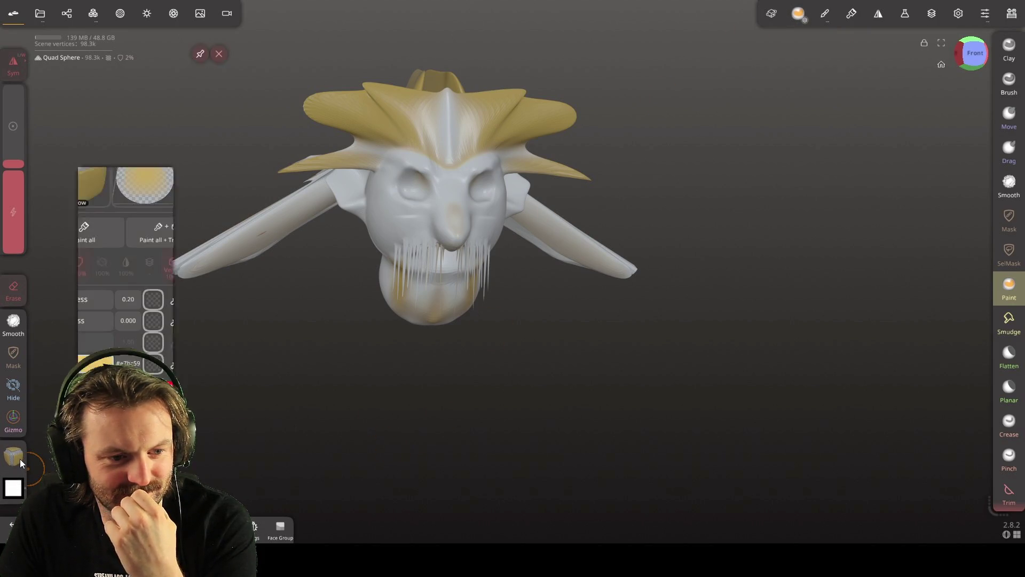
click(187, 382)
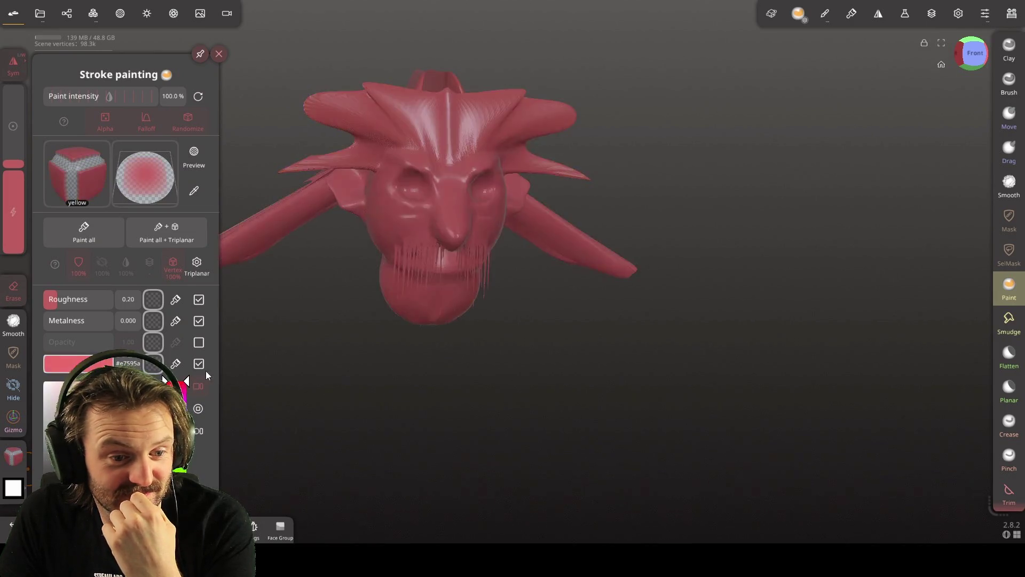
click(132, 443)
drag(149, 387, 151, 385)
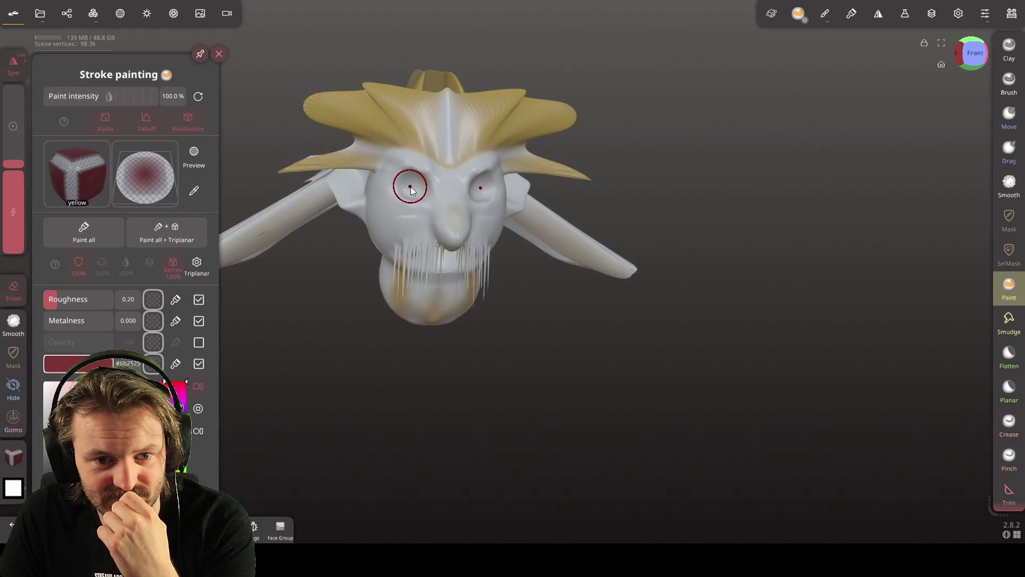
click(411, 187)
key(ctrl+z)
click(419, 186)
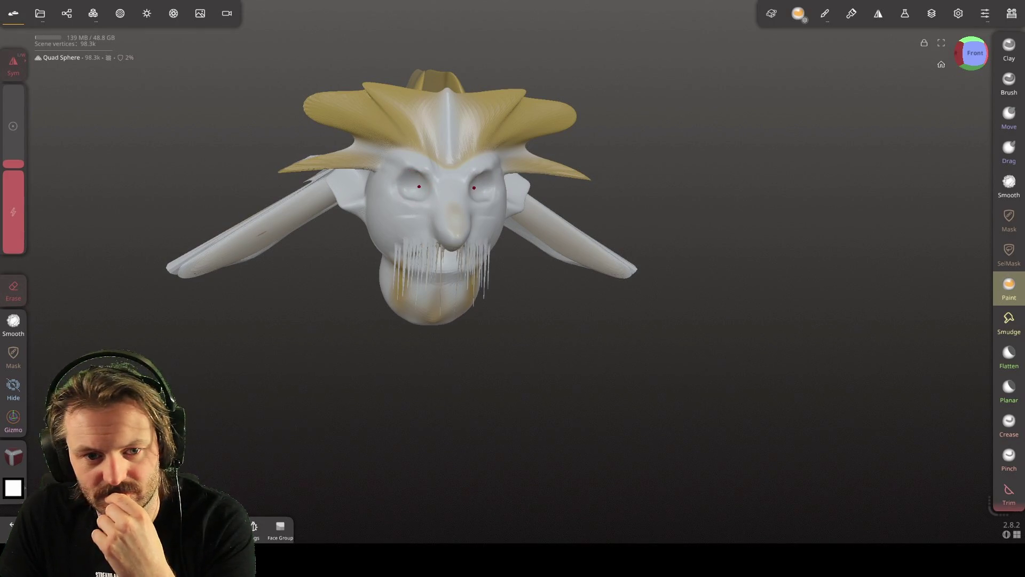
scroll(412, 182, up, 5)
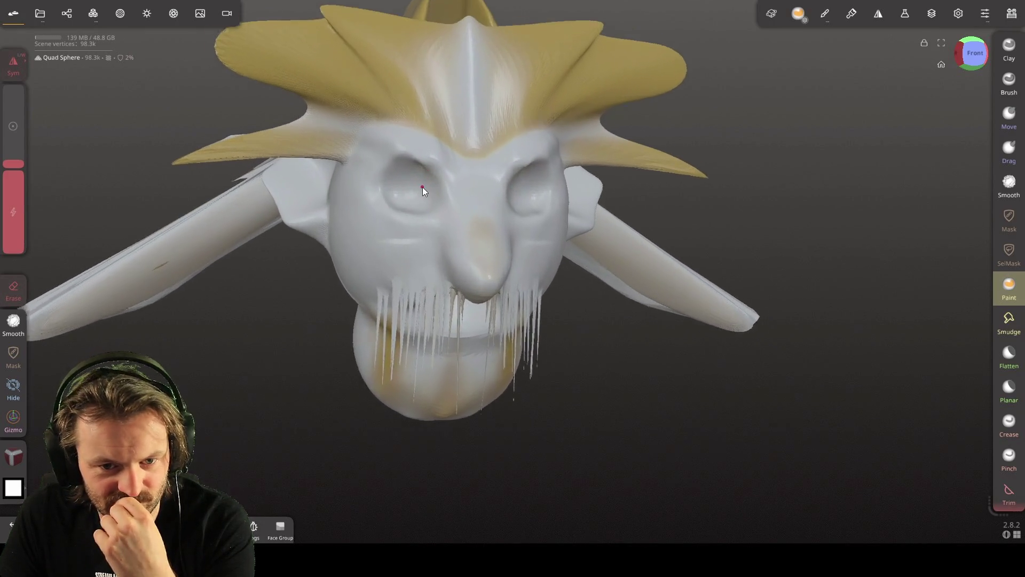
Paint red over the chin and along the mouth corners, then undo the strokes
scroll(422, 189, up, 2)
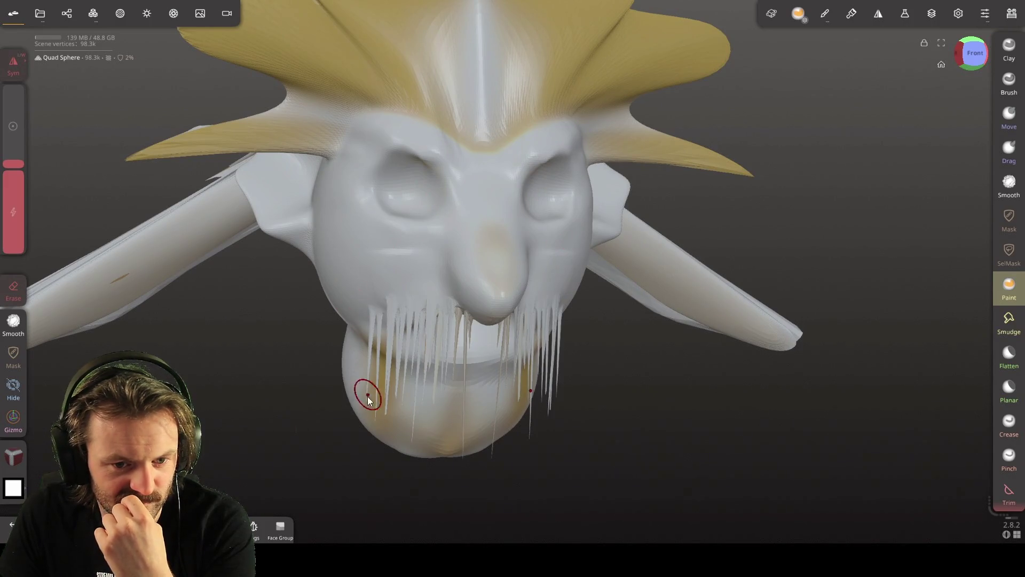
mouse_move(367, 397)
mouse_down()
mouse_move(405, 422)
mouse_move(470, 435)
mouse_up()
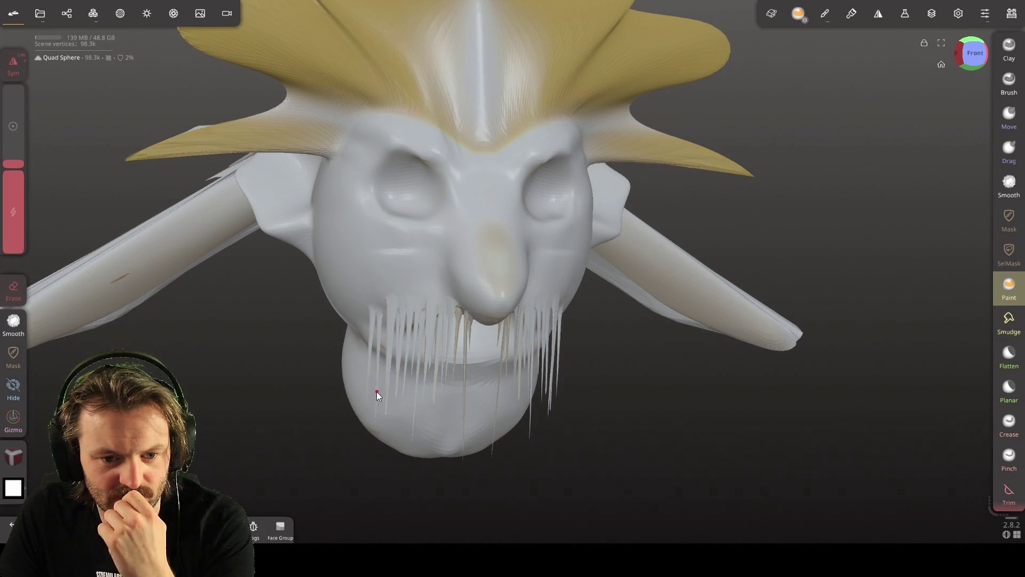
right_drag(377, 392, 385, 386)
mouse_move(384, 386)
mouse_down()
mouse_move(289, 138)
mouse_move(406, 347)
mouse_move(377, 333)
mouse_up()
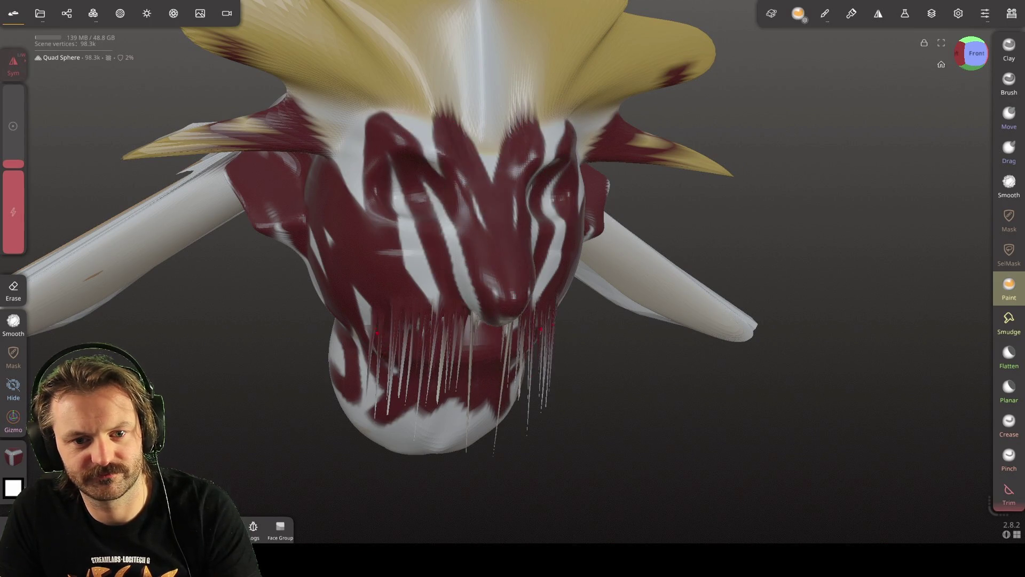
key(ctrl+z)
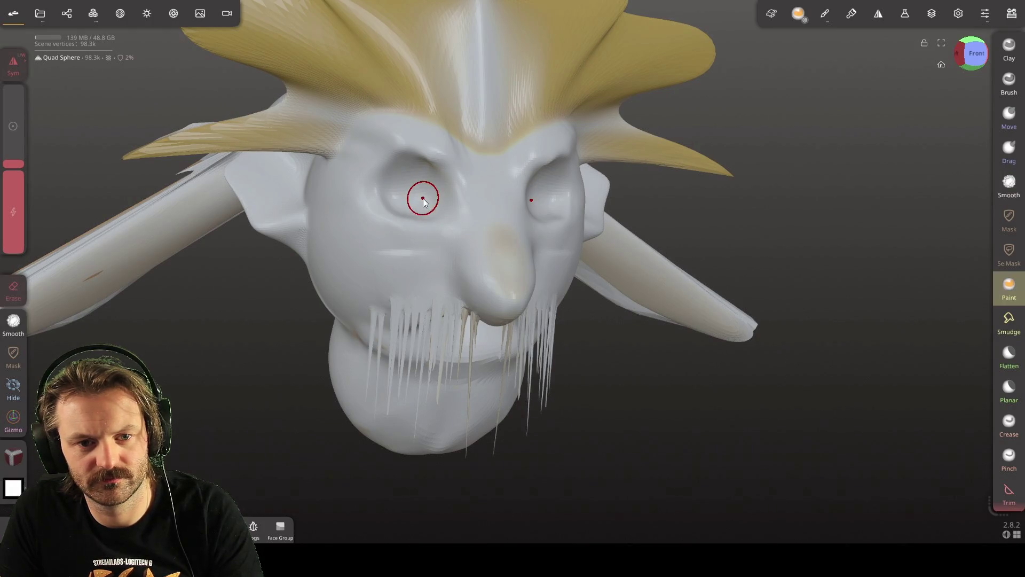
Mask both eye sockets, undo the mask, and reopen then close the paint settings
key(m)
drag(411, 187, 434, 214)
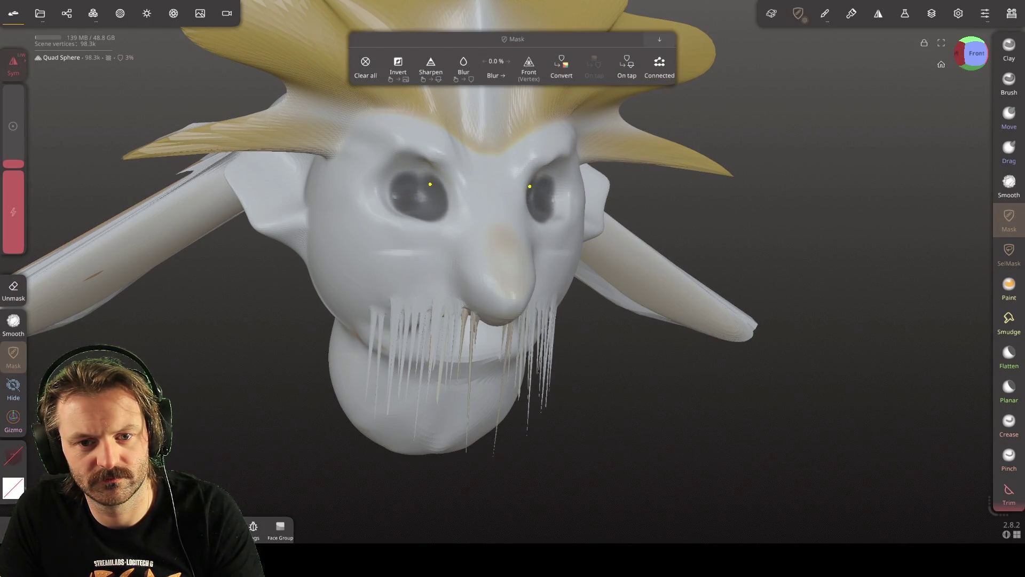
key(p)
key(ctrl+z)
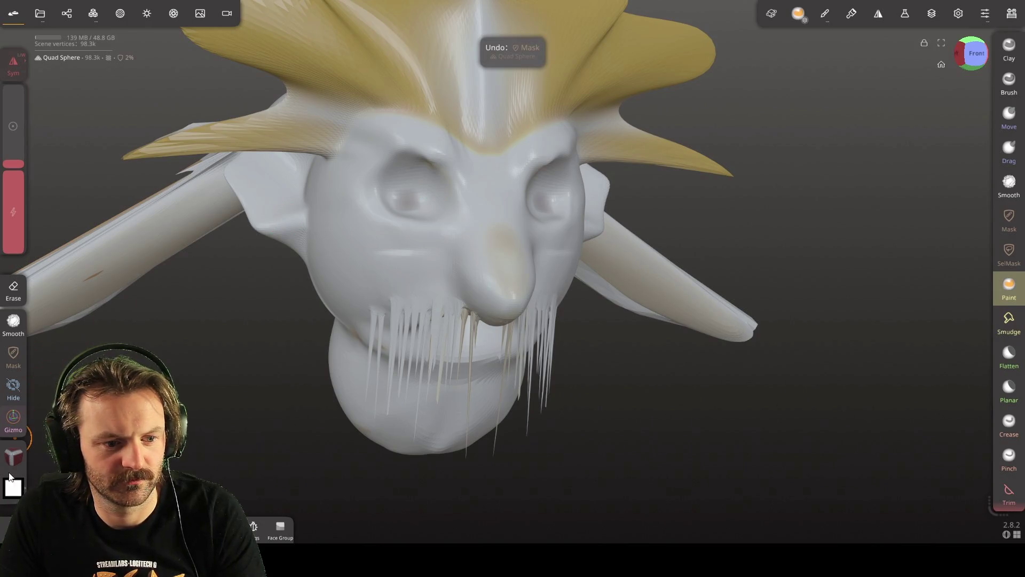
click(12, 459)
key(ctrl+z)
click(419, 192)
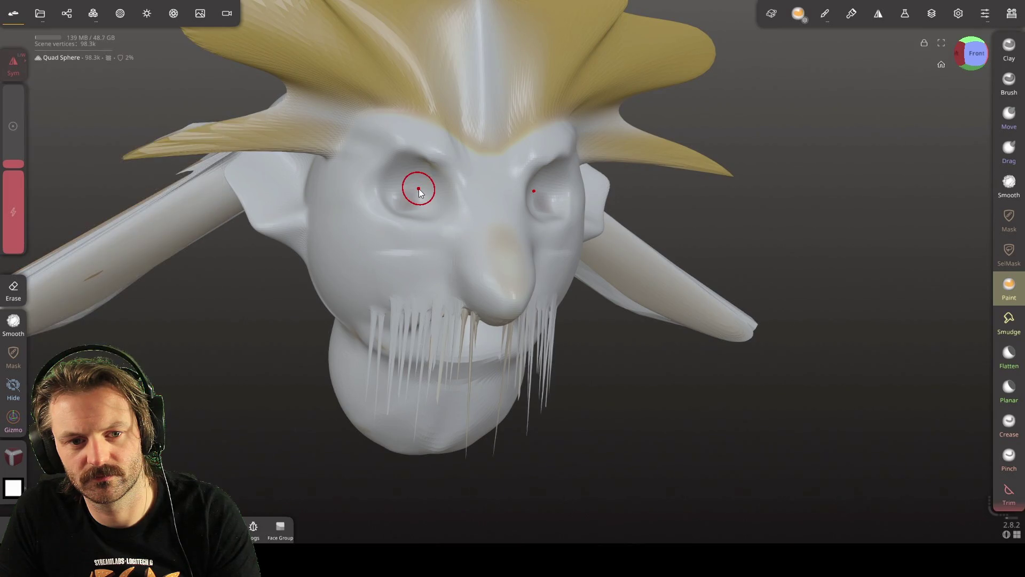
Redo then undo the bulging eyeballs so the eyes return to hollow sockets
key(ctrl+shift+z)
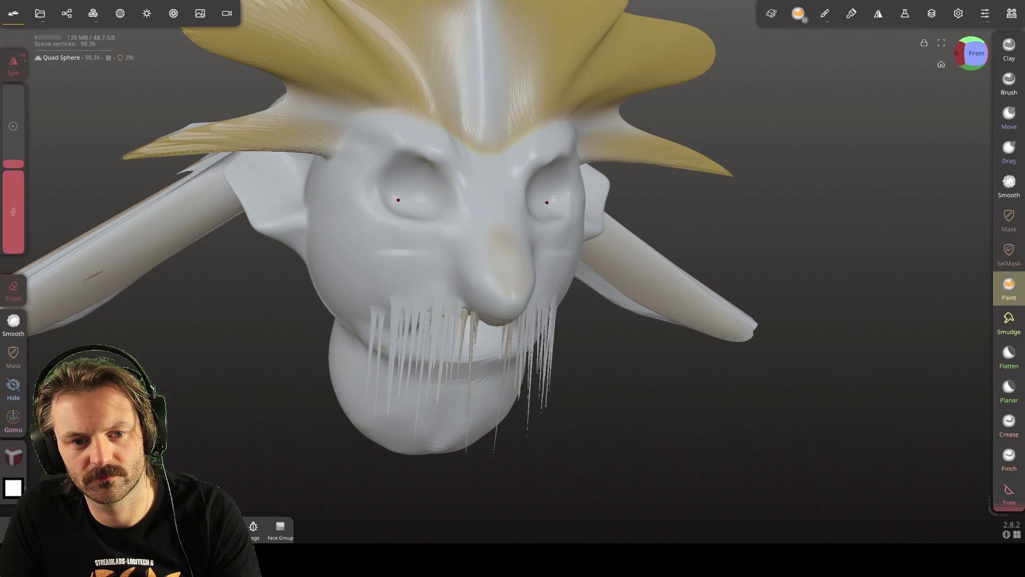
key(ctrl+z)
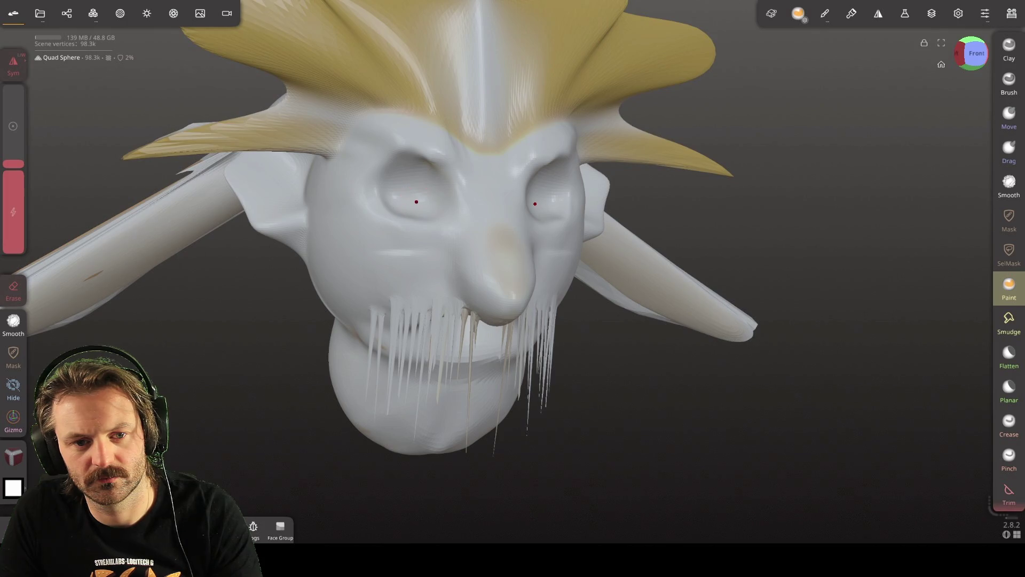
key(shift)
key(shift)
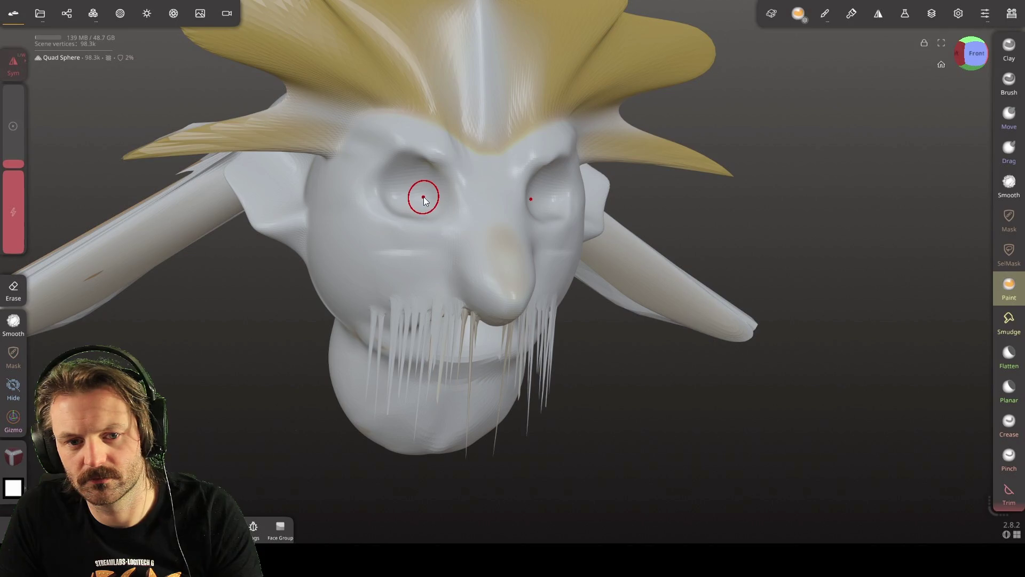
key(space)
key(ctrl)
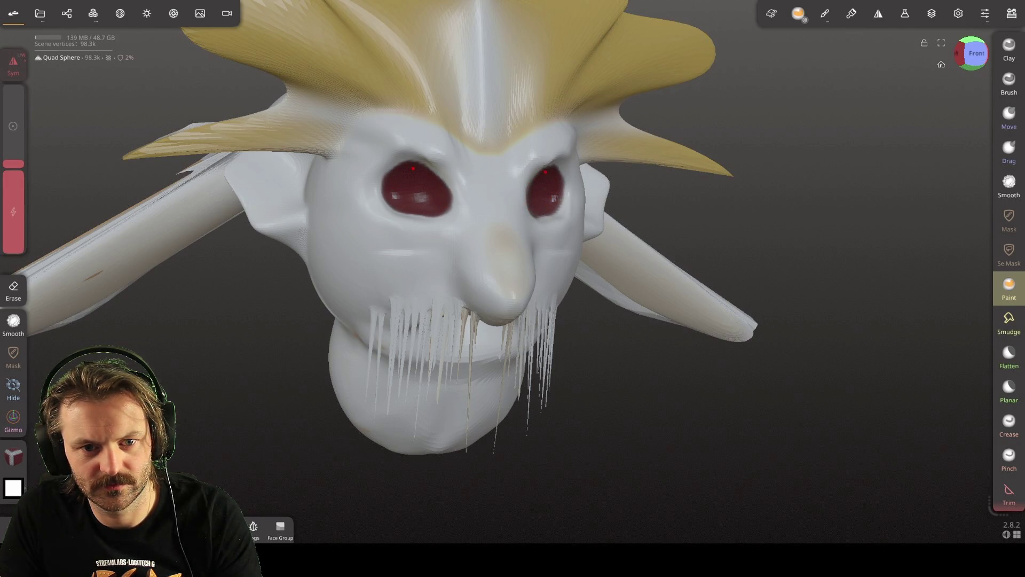
Orbit beneath the head, paint the mouth interior red, then orbit back to a downward front view
mouse_move(516, 412)
right_down()
mouse_move(422, 252)
mouse_move(420, 206)
right_up()
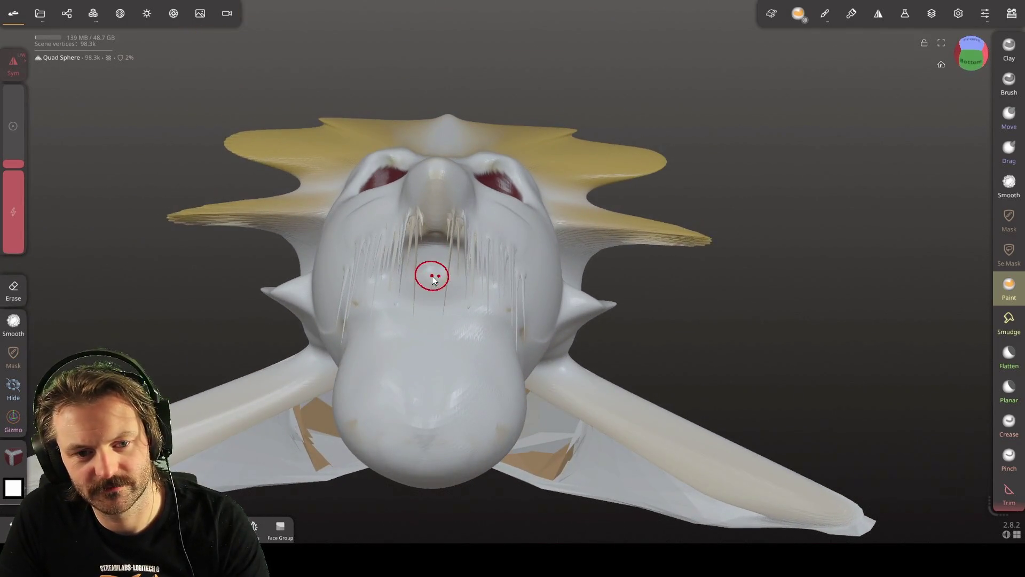
drag(404, 279, 415, 273)
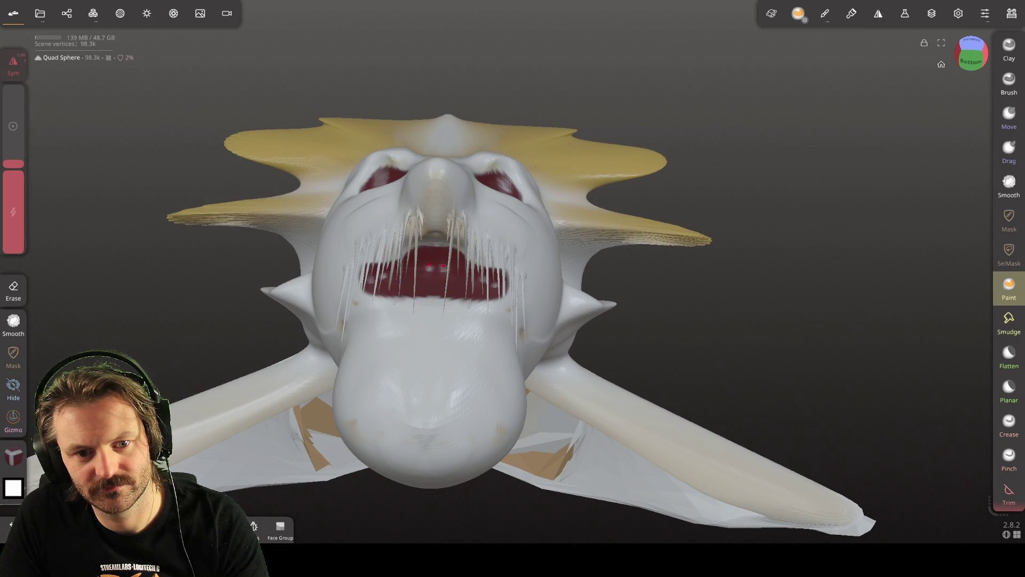
mouse_move(459, 284)
right_down()
mouse_move(483, 320)
mouse_move(434, 408)
mouse_move(490, 425)
mouse_move(483, 408)
right_up()
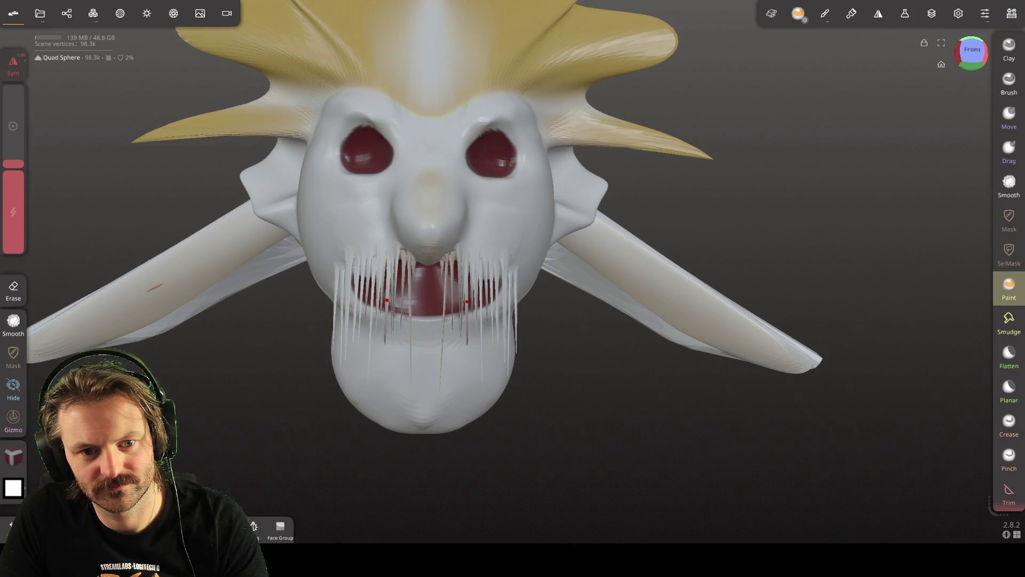
mouse_move(494, 295)
right_down()
mouse_move(495, 284)
mouse_move(482, 331)
mouse_move(476, 322)
right_up()
At minimum brush size, paint red dots and drips below the eyes and at the inner corners
mouse_move(405, 336)
right_down()
mouse_move(569, 309)
mouse_move(602, 347)
mouse_move(440, 370)
mouse_move(412, 361)
right_up()
drag(16, 163, 15, 220)
click(353, 232)
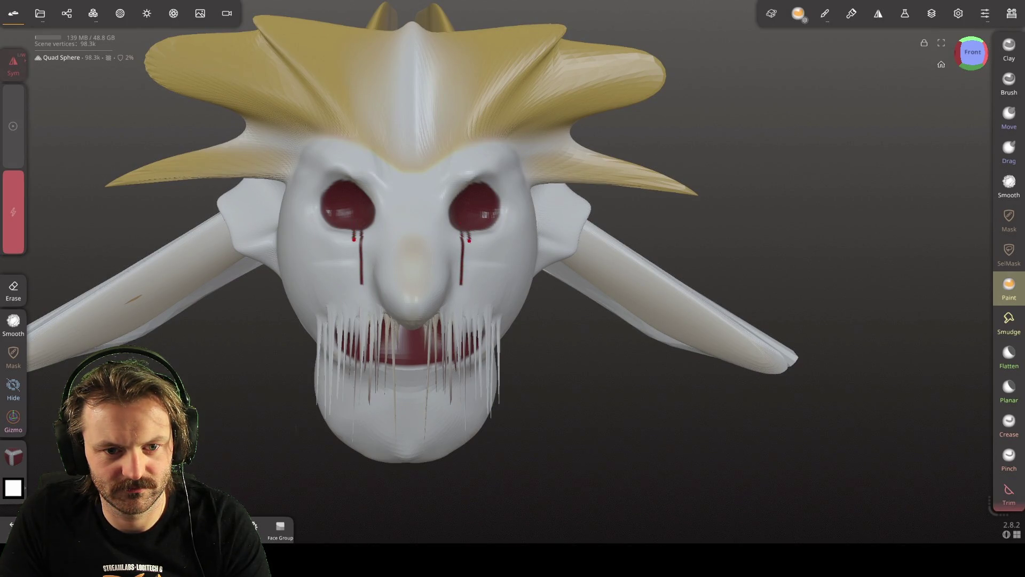
drag(346, 229, 327, 279)
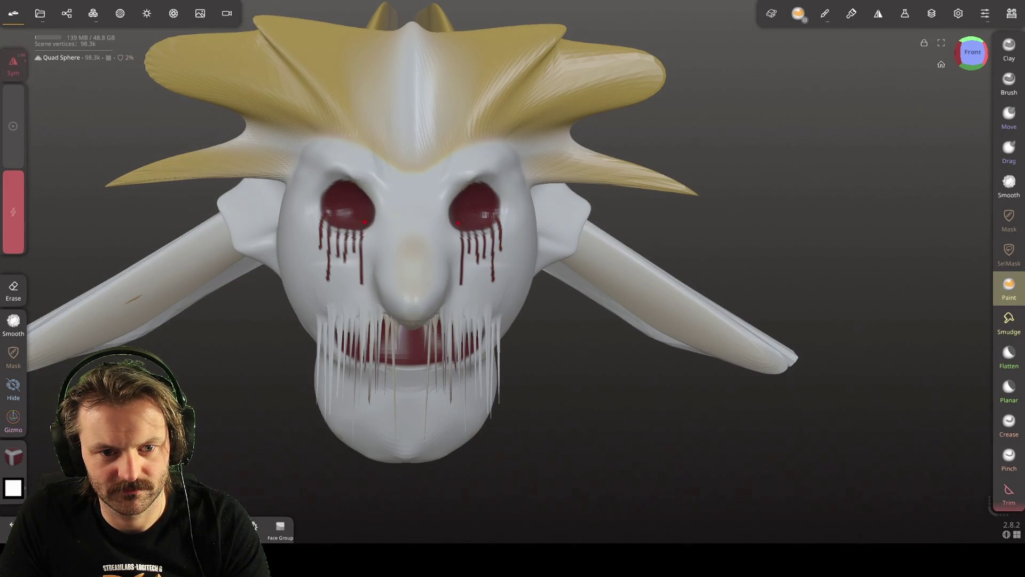
middle_drag(533, 306, 553, 265)
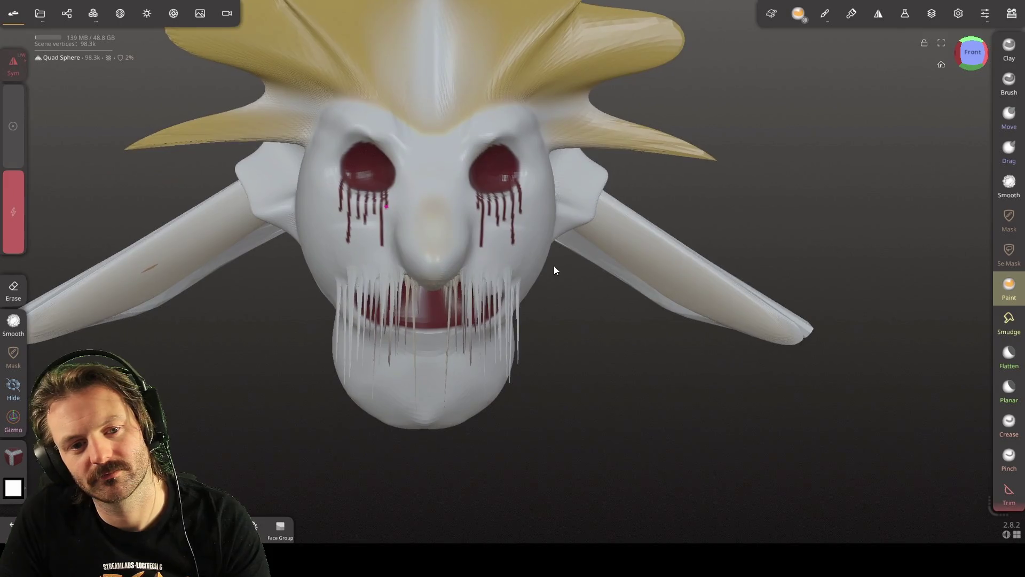
click(398, 191)
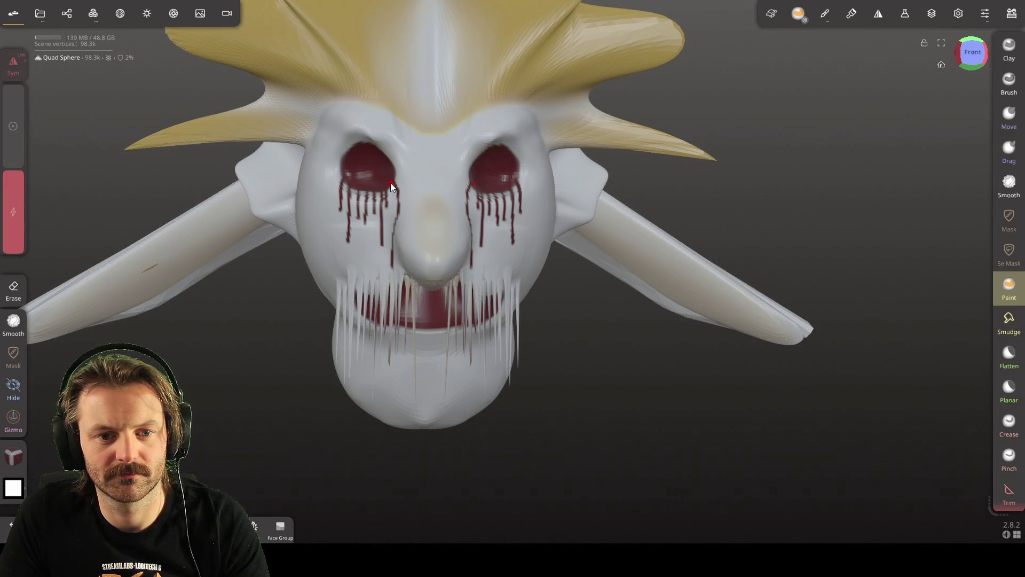
mouse_move(526, 277)
right_down()
mouse_move(521, 266)
mouse_move(526, 291)
mouse_move(423, 315)
mouse_move(610, 318)
mouse_move(412, 334)
mouse_move(242, 318)
mouse_move(192, 332)
mouse_move(345, 382)
mouse_move(374, 347)
mouse_move(299, 341)
mouse_move(480, 347)
mouse_move(361, 322)
right_up()
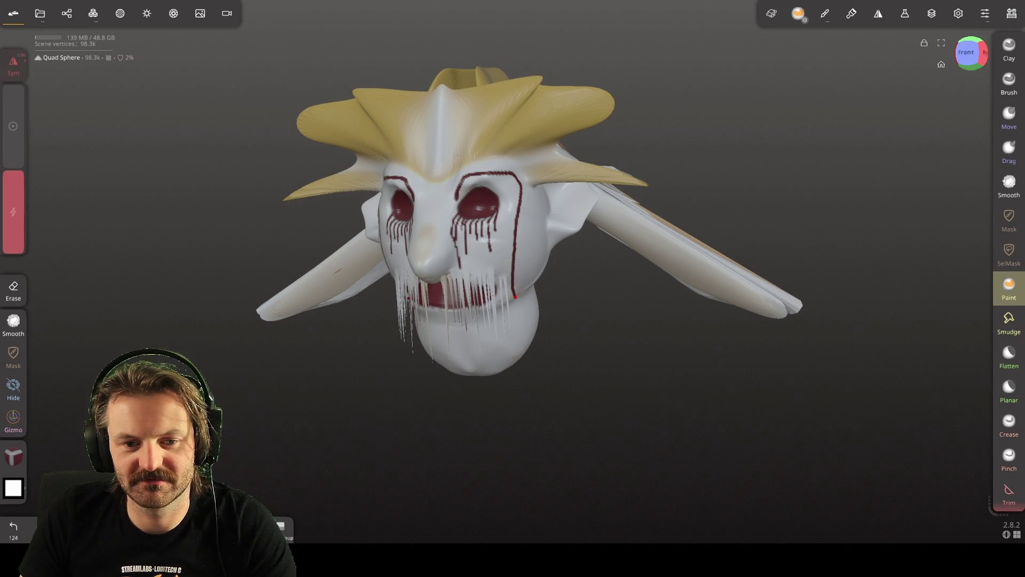
Undo the eye outlines, test red loops and temple lines, then undo those as well
key(ctrl+z)
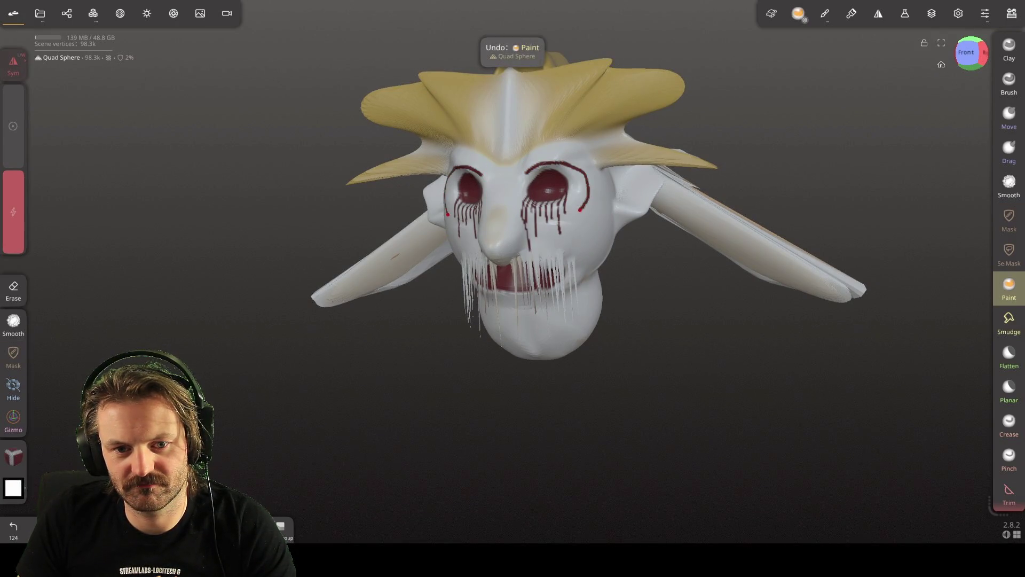
drag(580, 210, 528, 213)
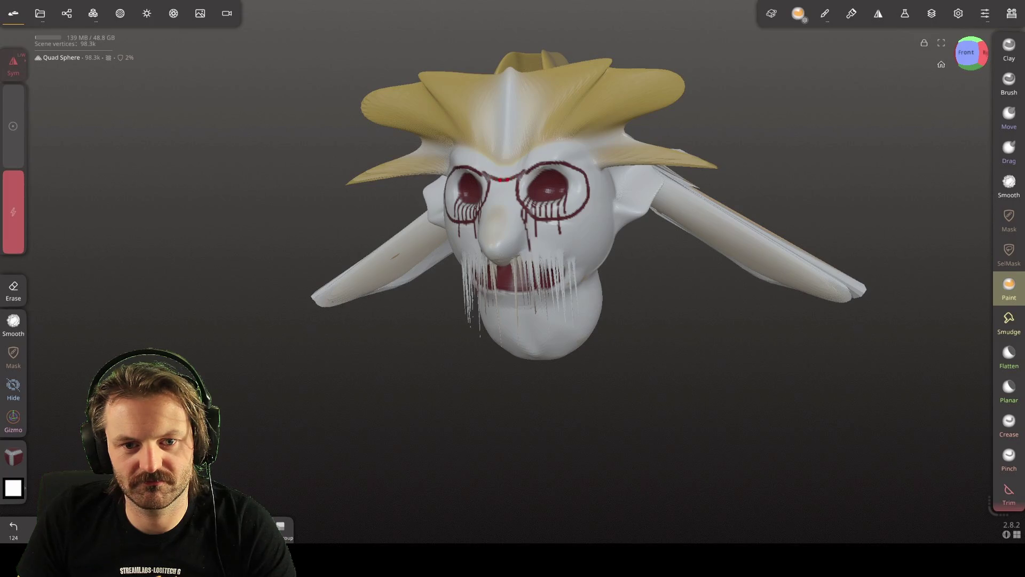
drag(587, 177, 647, 172)
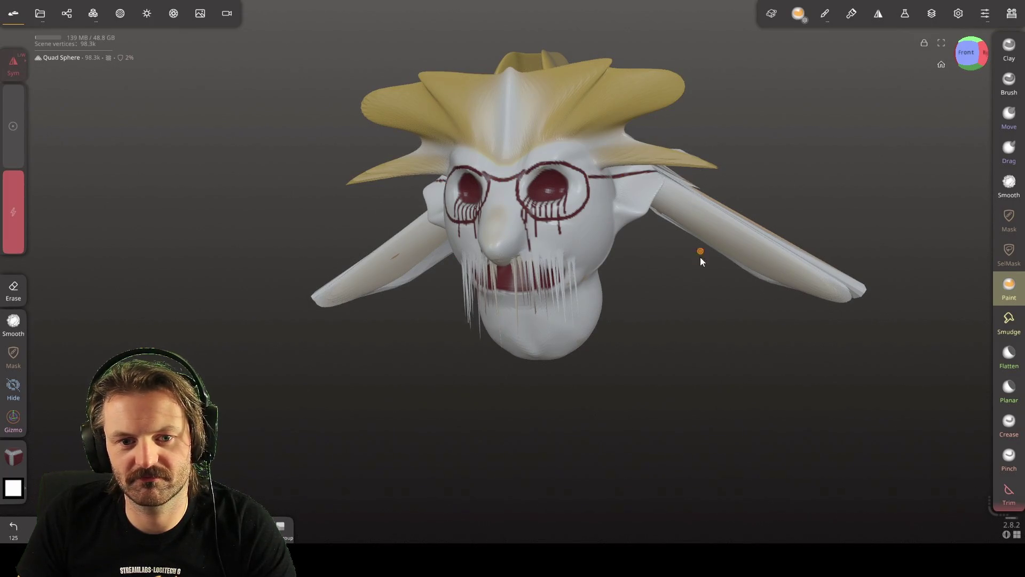
mouse_move(621, 295)
mouse_down()
mouse_move(693, 285)
mouse_move(641, 292)
mouse_up()
key(ctrl+z)
key(ctrl+z)
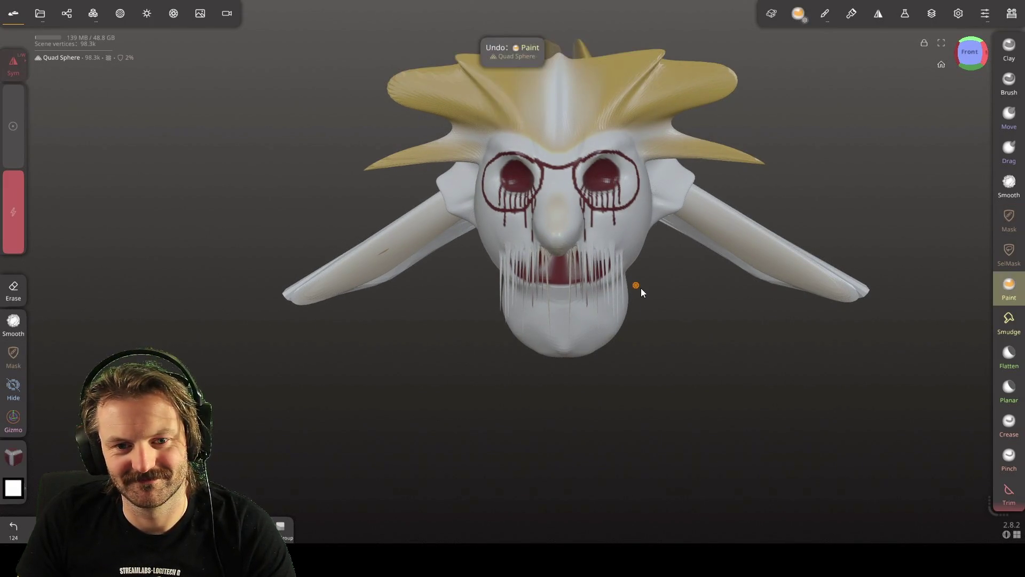
mouse_move(434, 189)
mouse_down()
mouse_move(390, 290)
mouse_move(101, 243)
mouse_move(368, 149)
mouse_move(641, 155)
mouse_move(848, 191)
mouse_move(774, 201)
mouse_move(519, 157)
mouse_move(386, 175)
mouse_move(185, 180)
mouse_move(290, 195)
mouse_move(422, 175)
mouse_move(552, 114)
mouse_move(738, 127)
mouse_move(843, 345)
mouse_move(748, 241)
mouse_move(556, 133)
mouse_move(357, 169)
mouse_move(425, 221)
mouse_move(504, 236)
mouse_move(533, 177)
mouse_up()
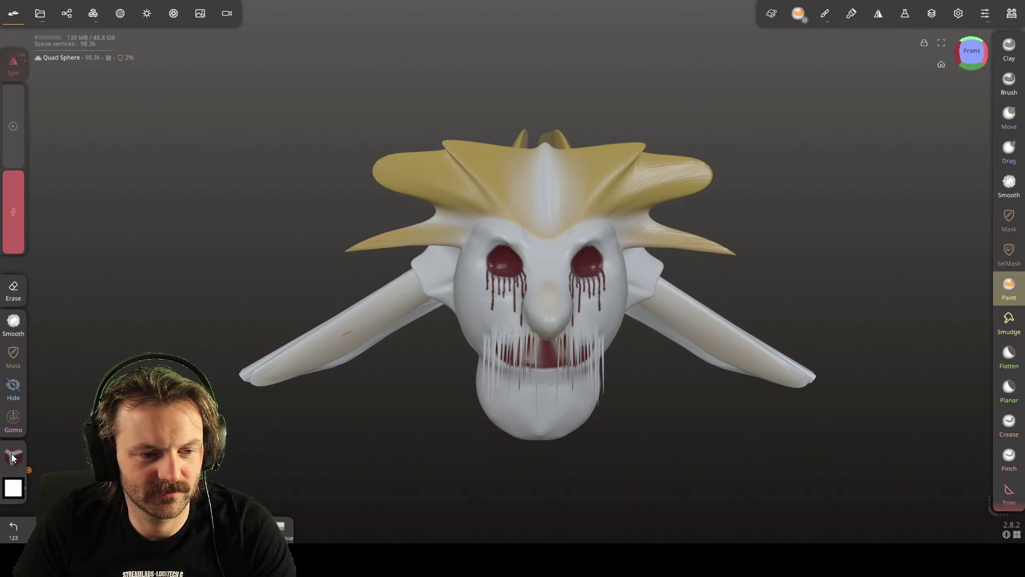
Switch the paint colour to near-black and dot dark pupils into both red eyes
click(18, 480)
drag(80, 406, 58, 465)
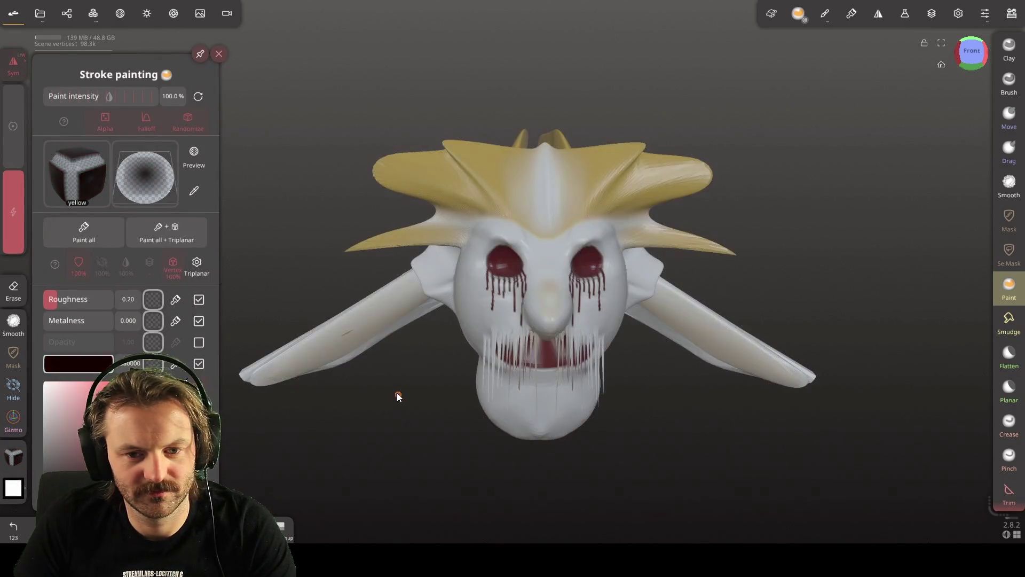
click(505, 259)
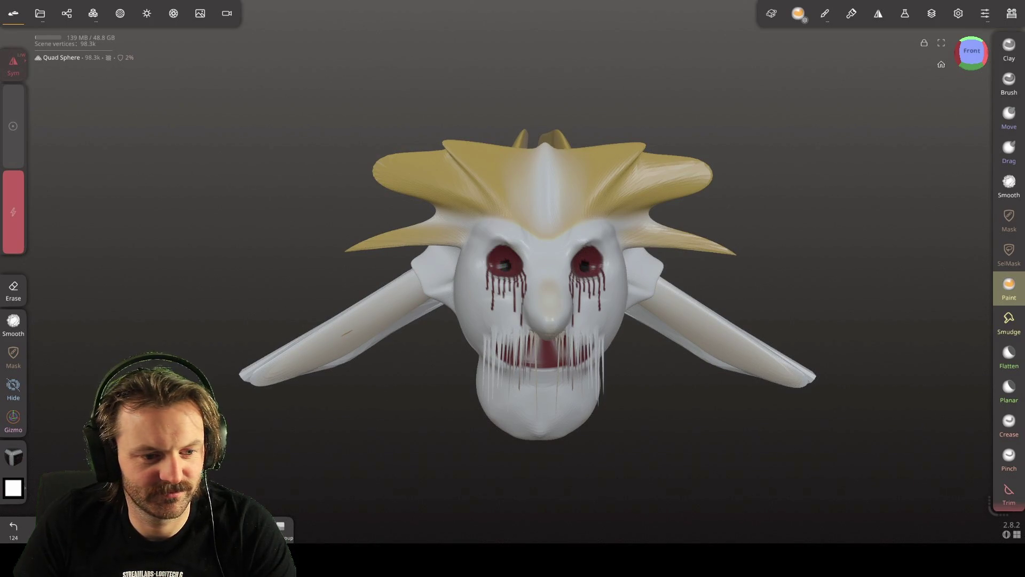
click(13, 457)
click(503, 265)
click(511, 286)
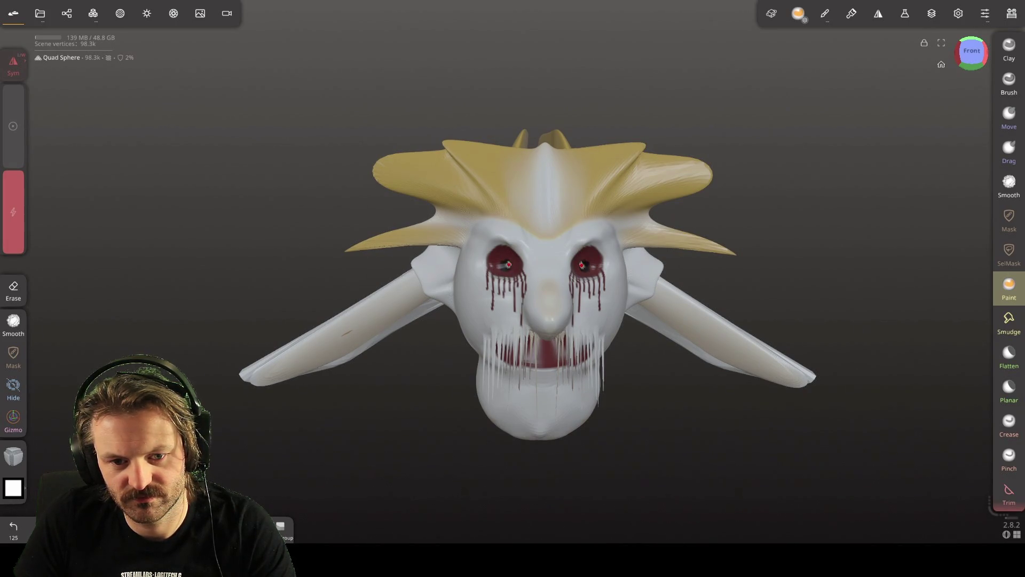
Orbit to review the eyes, then close Nomad Sculpt choosing Don't save
scroll(610, 349, up, 4)
mouse_move(610, 352)
right_down()
mouse_move(584, 361)
mouse_move(570, 344)
mouse_move(576, 364)
mouse_move(501, 338)
mouse_move(521, 350)
mouse_move(486, 346)
mouse_move(473, 378)
mouse_move(540, 363)
mouse_move(80, 369)
mouse_move(517, 379)
right_up()
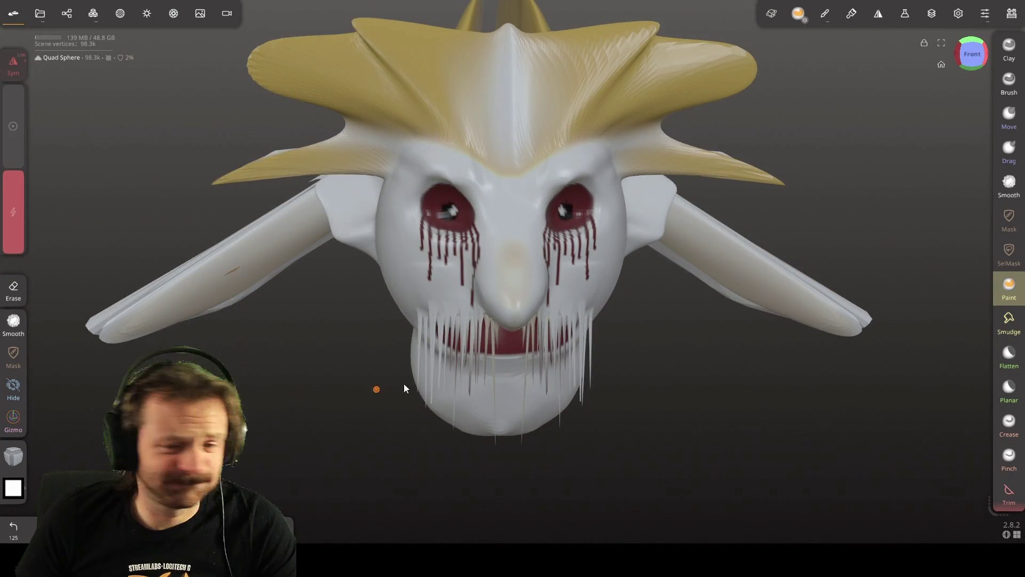
right_drag(302, 235, 397, 348)
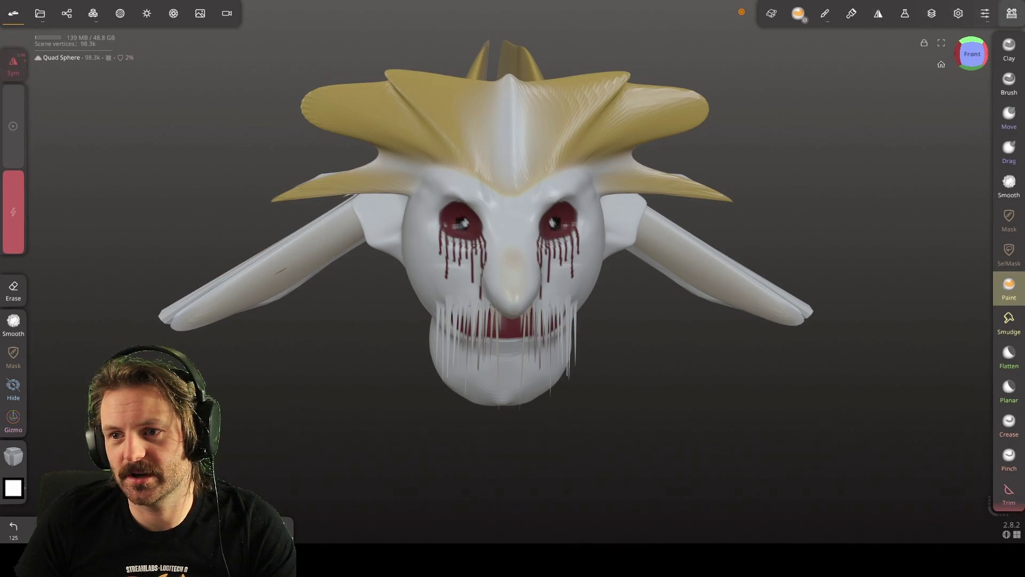
click(1010, 1)
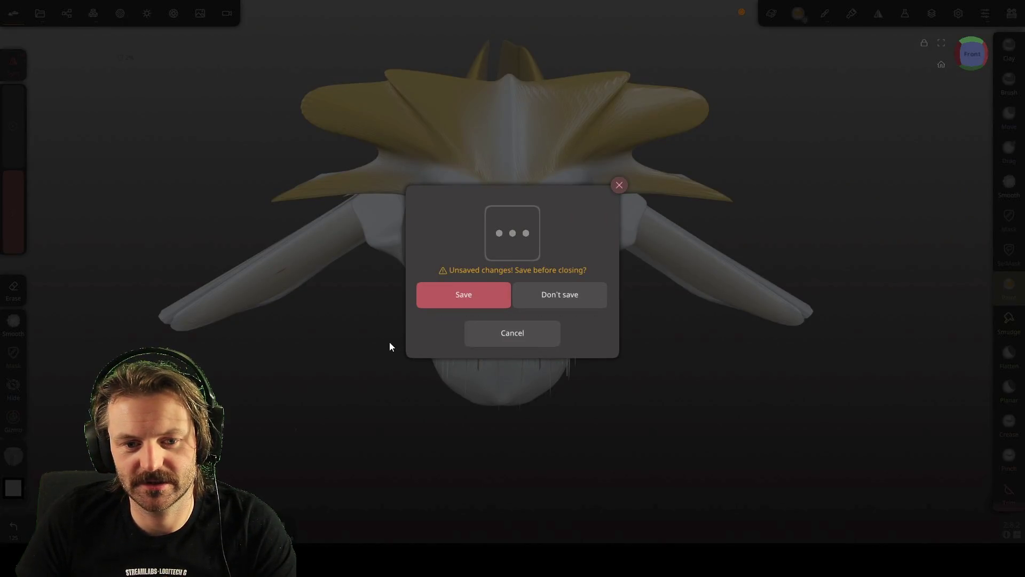
click(540, 295)
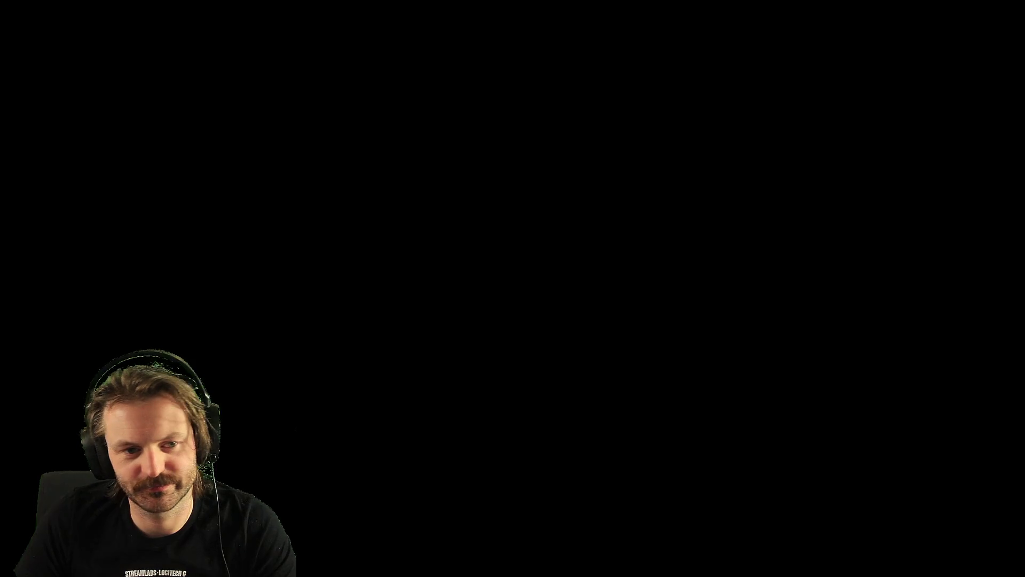
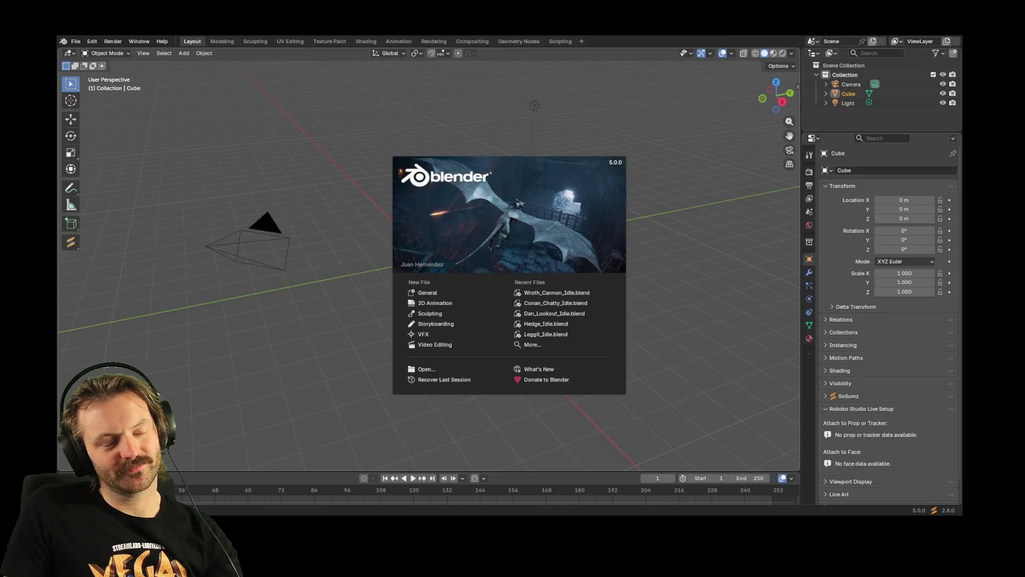
Dismiss the splash screen and delete the default cube
click(385, 252)
mouse_move(385, 252)
middle_down()
mouse_move(355, 237)
mouse_move(416, 232)
mouse_move(396, 239)
middle_up()
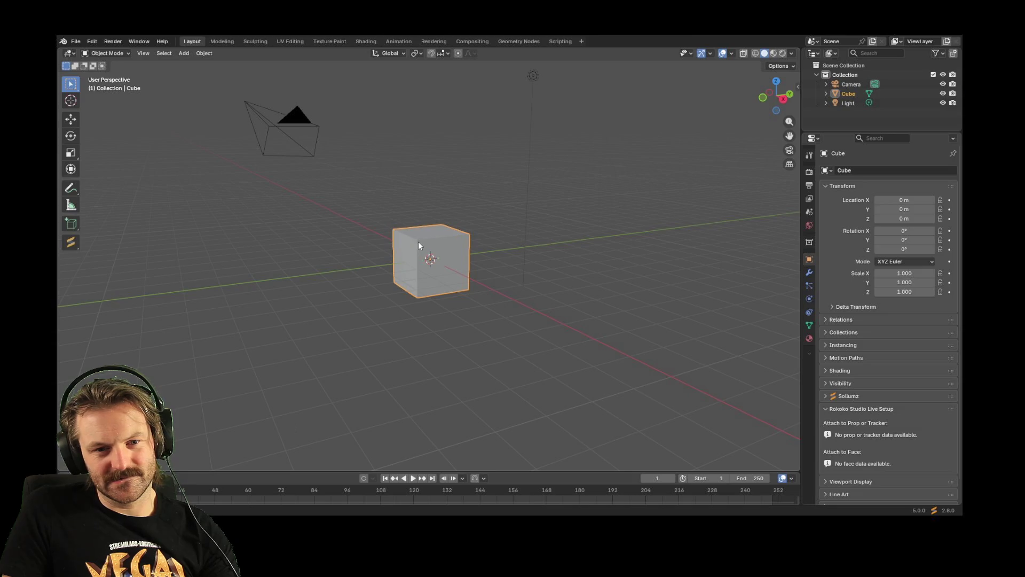
key(Delete)
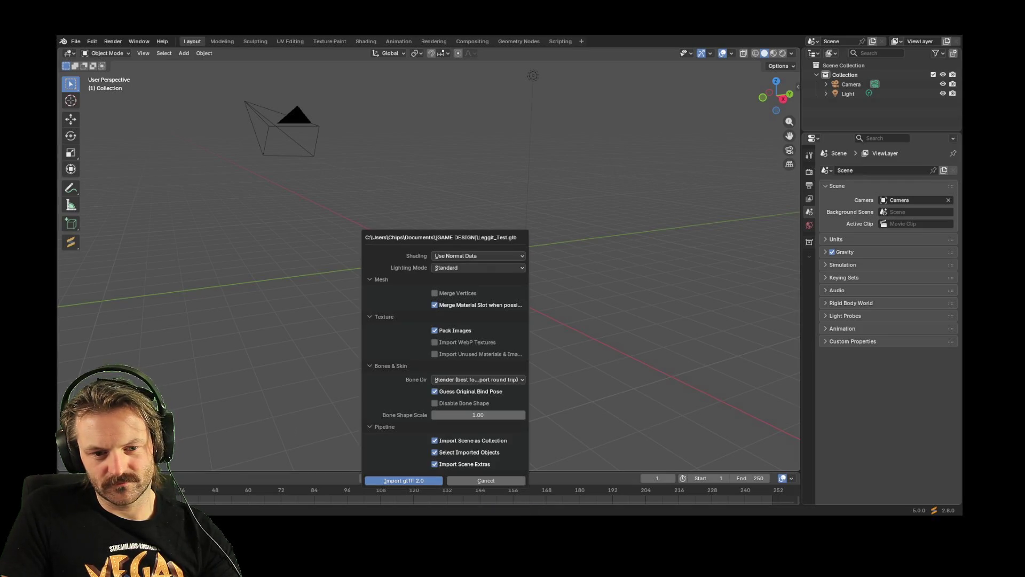
Import the Leggit_Test glTF character and orbit to a three-quarter view of it
click(392, 483)
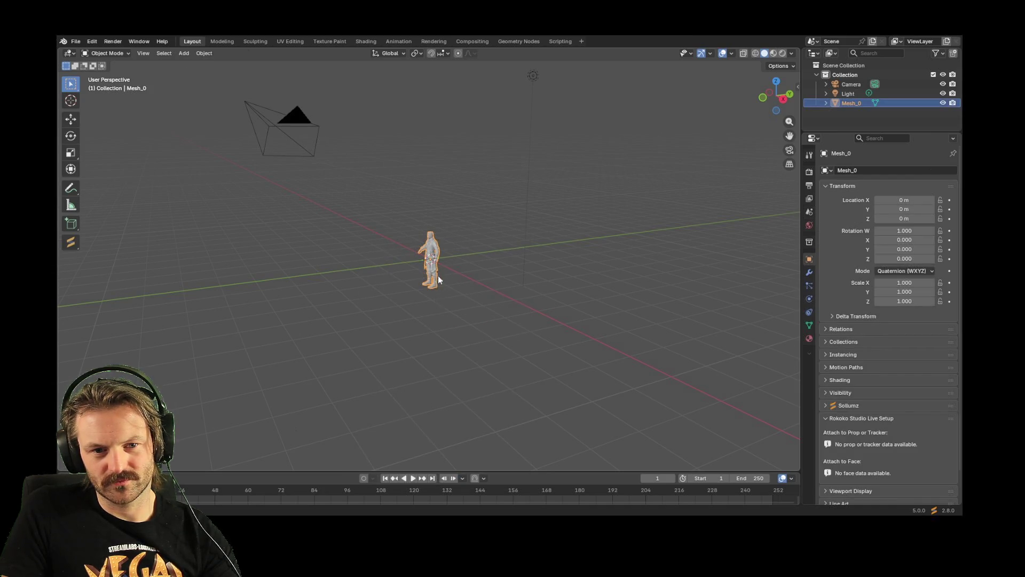
scroll(432, 262, up, 4)
right_click(342, 297)
right_click(281, 211)
key(Escape)
mouse_move(300, 188)
middle_down()
mouse_move(480, 221)
mouse_move(395, 209)
middle_up()
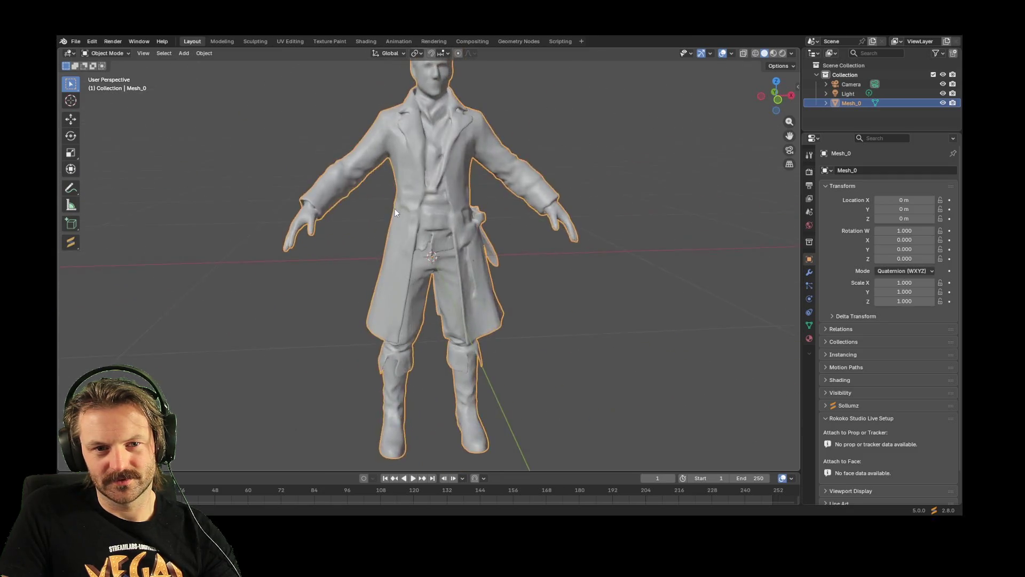
scroll(404, 222, down, 3)
scroll(438, 233, up, 4)
mouse_move(440, 237)
middle_down()
mouse_move(206, 234)
mouse_move(435, 239)
middle_up()
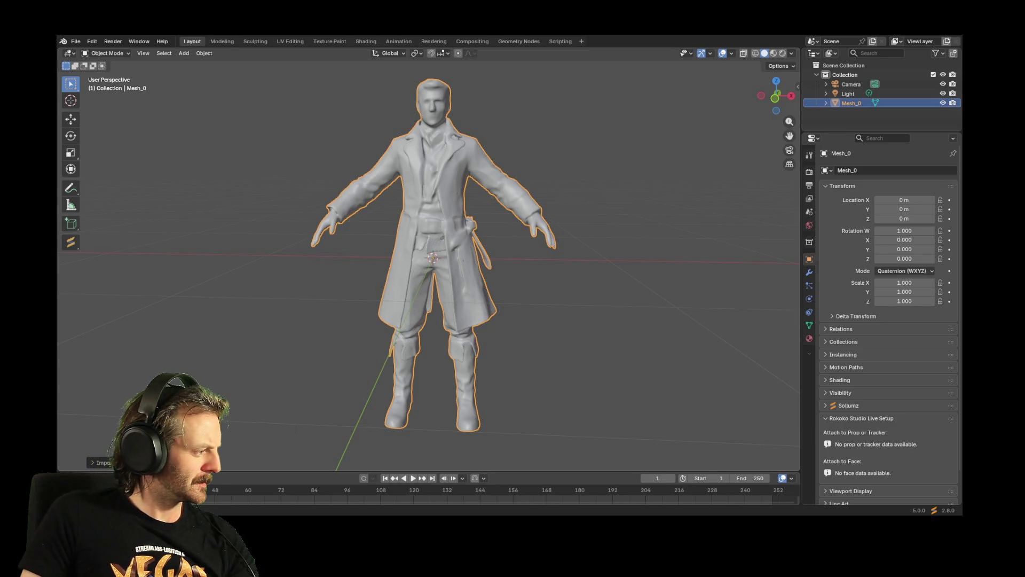
mouse_move(501, 239)
middle_down()
mouse_move(234, 241)
mouse_move(456, 241)
mouse_move(478, 251)
mouse_move(661, 242)
mouse_move(383, 245)
mouse_move(474, 257)
mouse_move(446, 248)
middle_up()
scroll(446, 248, down, 5)
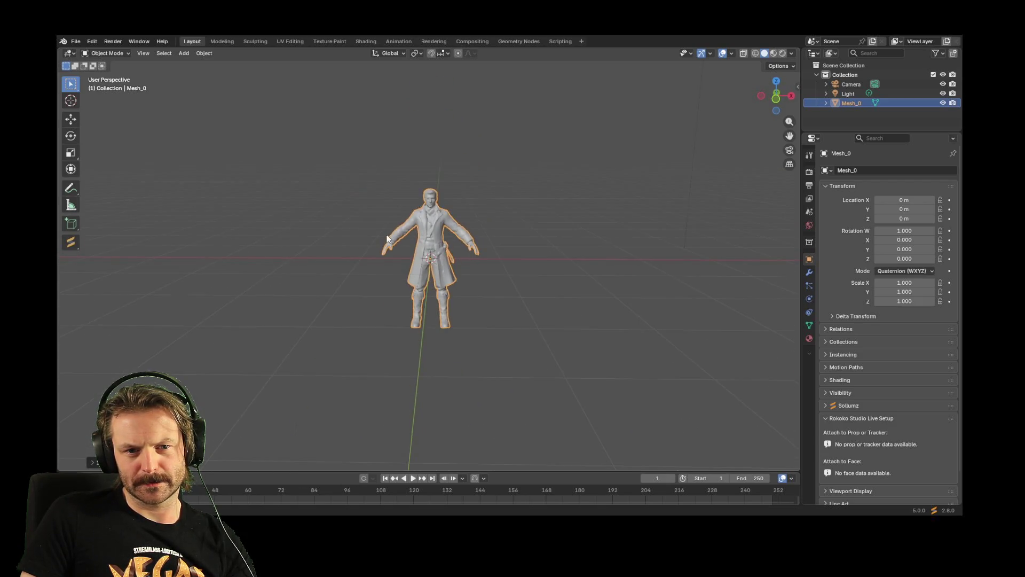
Turn the view to check Mesh_0 from the side, then bring up the File menu
scroll(386, 235, up, 5)
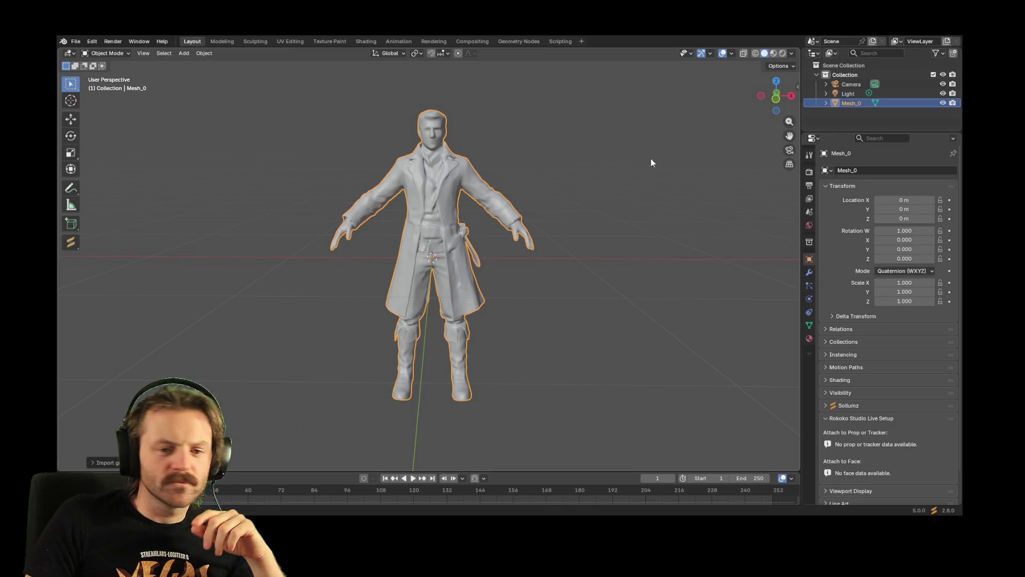
mouse_move(485, 187)
middle_down()
mouse_move(424, 178)
mouse_move(384, 188)
mouse_move(555, 193)
mouse_move(485, 180)
middle_up()
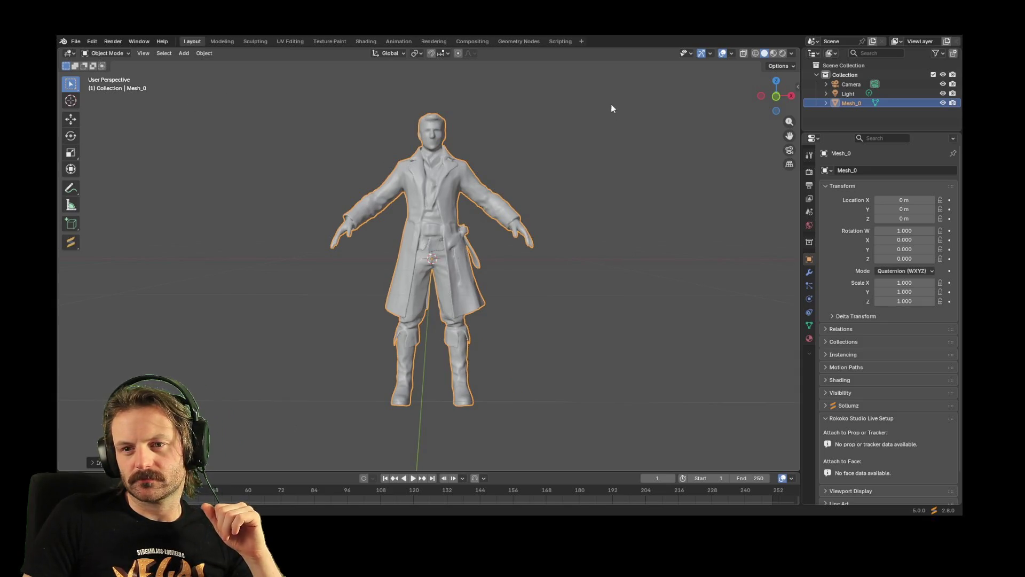
click(79, 40)
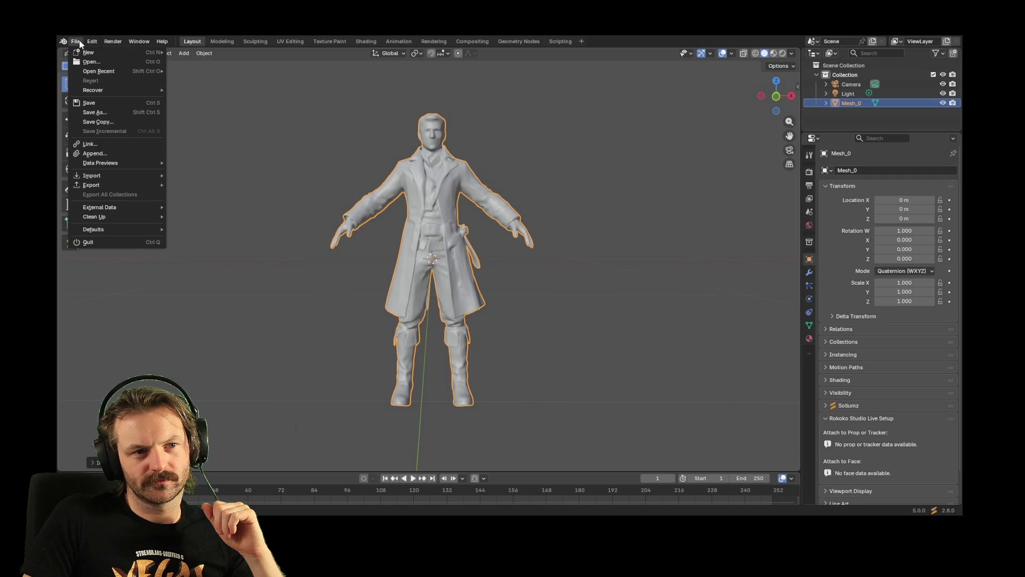
Open the recent Mixamo armature file without saving the untitled scene, and orbit to face the rig
click(100, 66)
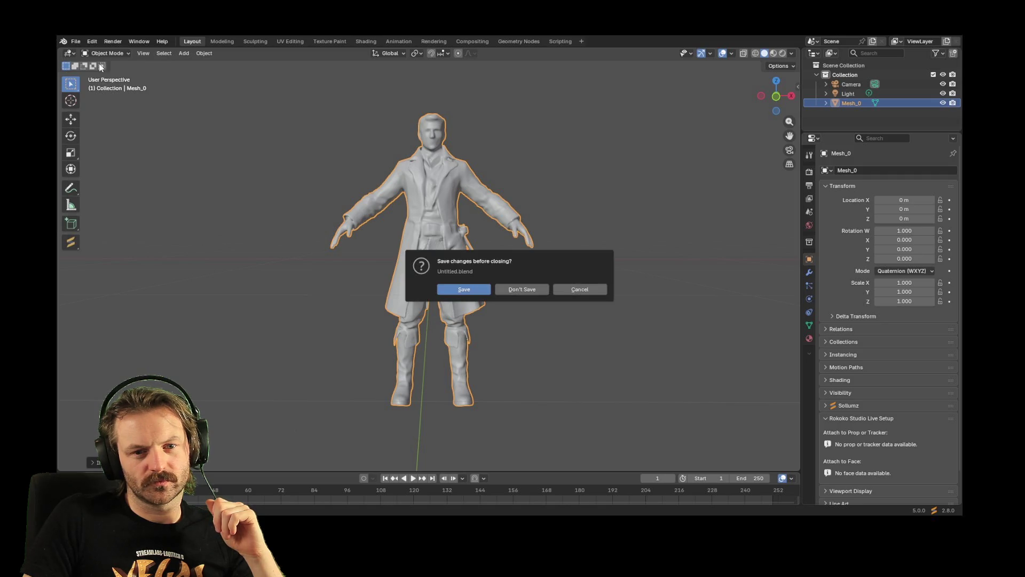
click(512, 287)
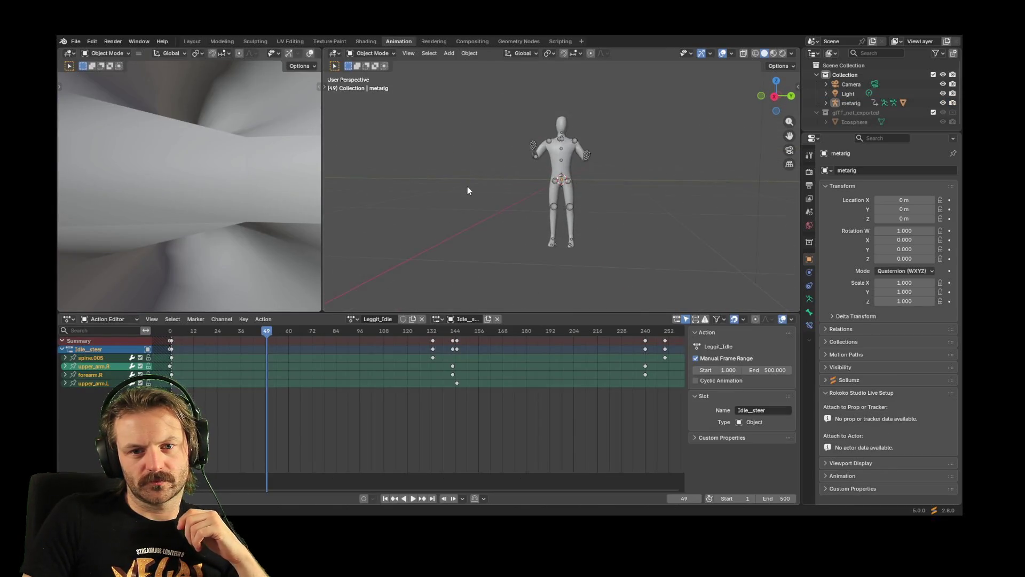
middle_drag(517, 168, 556, 170)
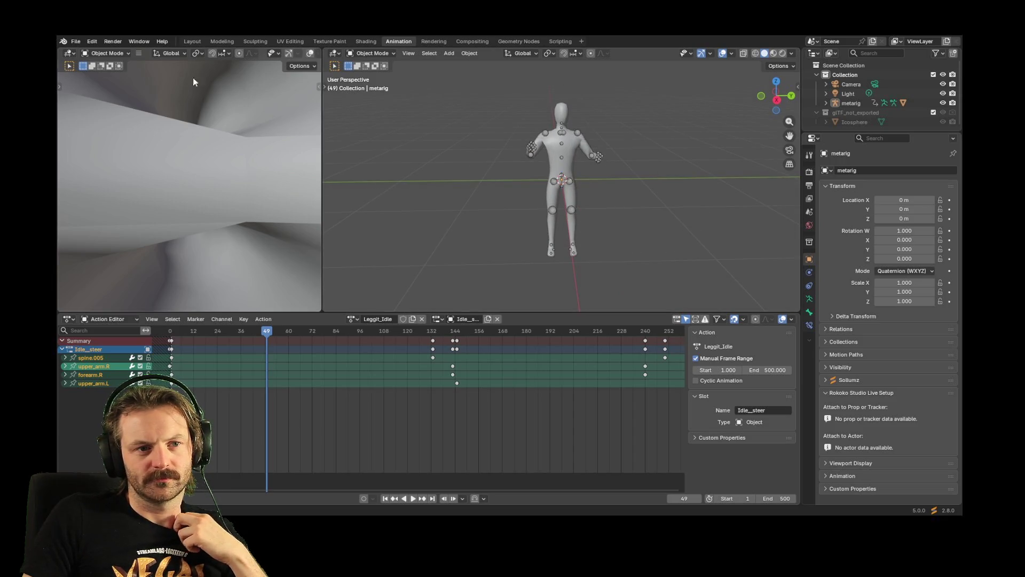
click(75, 41)
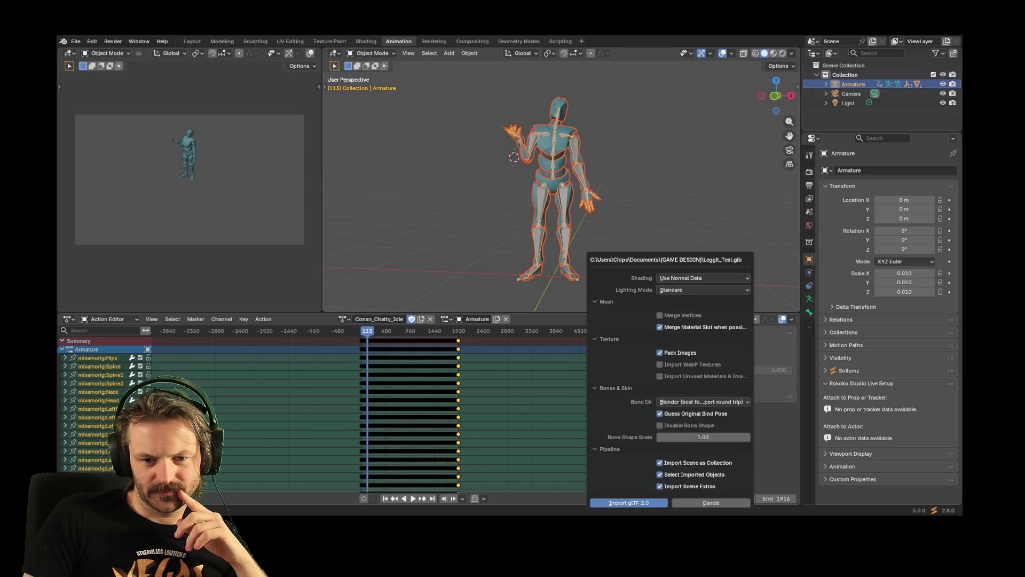
Import the Leggit_Test mesh into the armature scene and switch to the Layout workspace
click(629, 503)
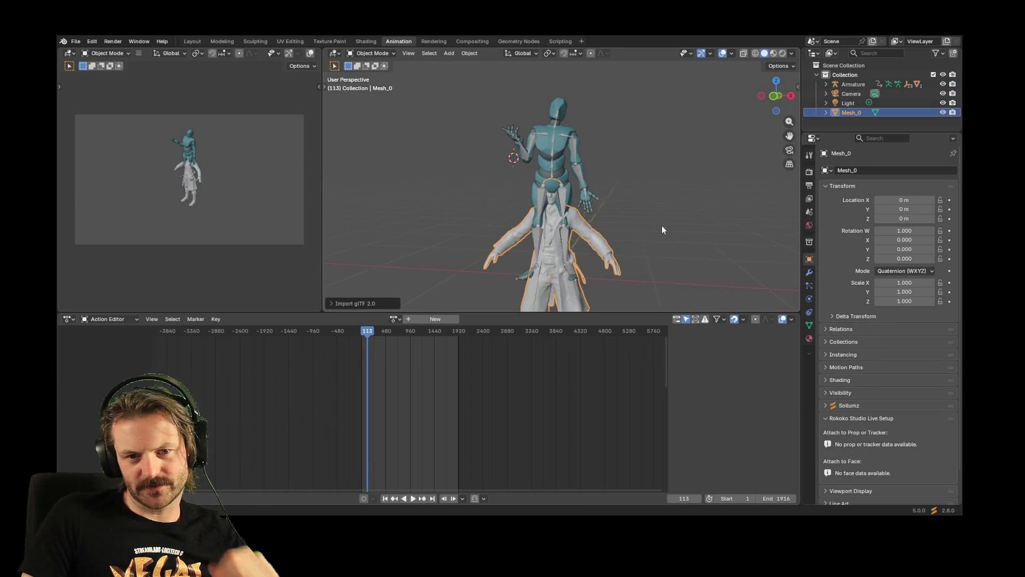
middle_drag(687, 228, 594, 235)
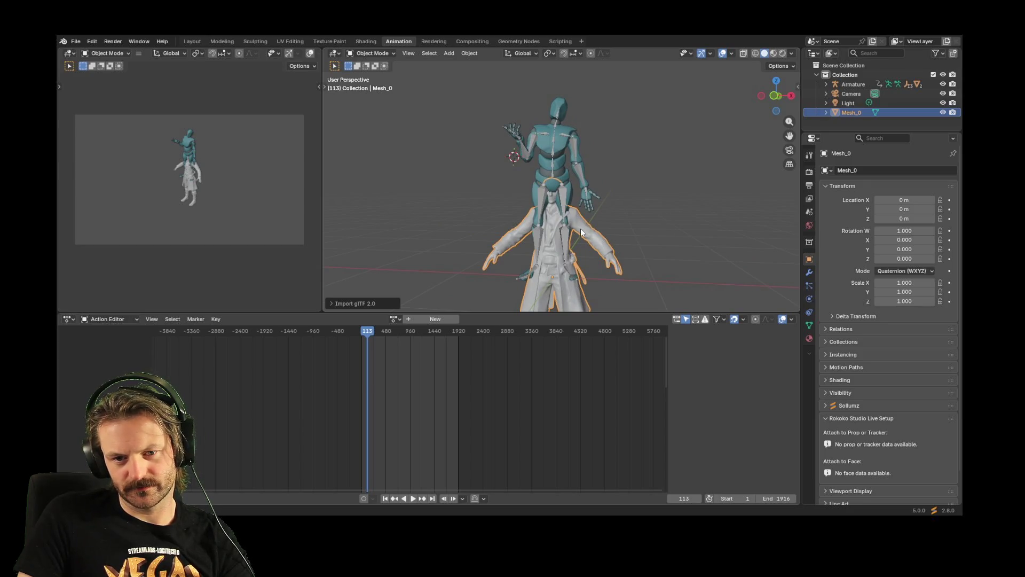
click(581, 227)
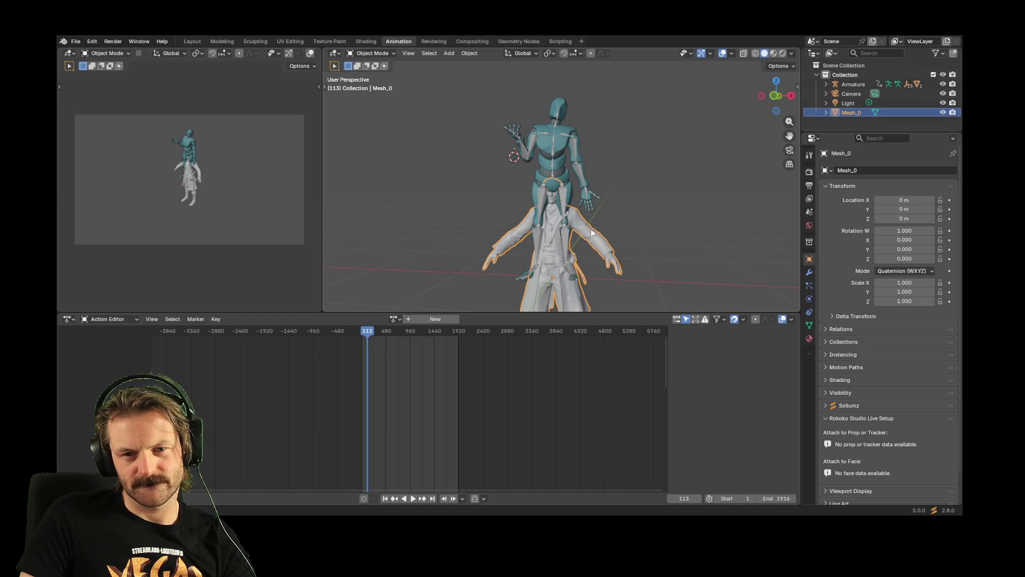
click(186, 41)
scroll(473, 228, up, 5)
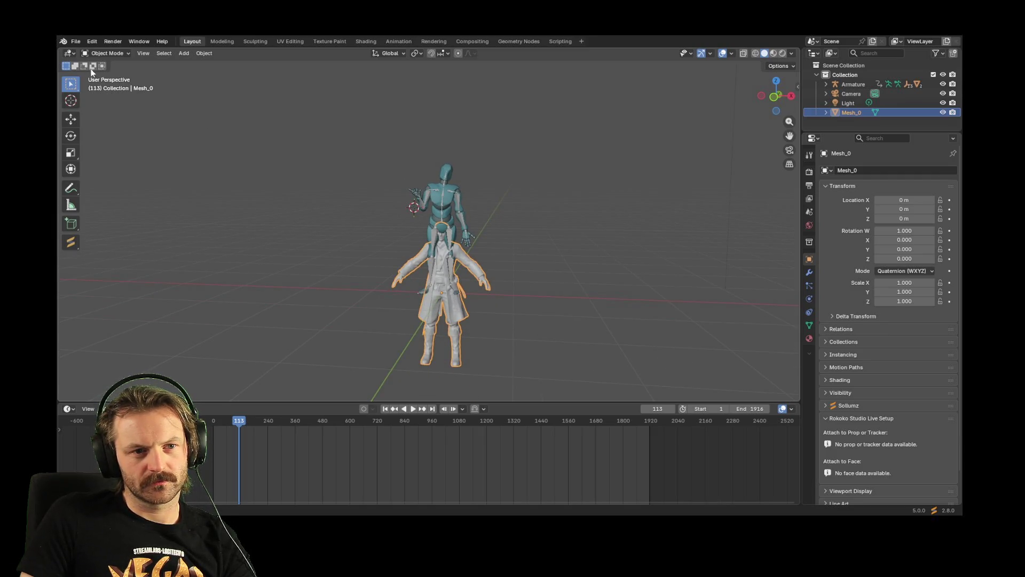
Toggle the character mesh into Edit Mode and back to Object Mode
click(123, 53)
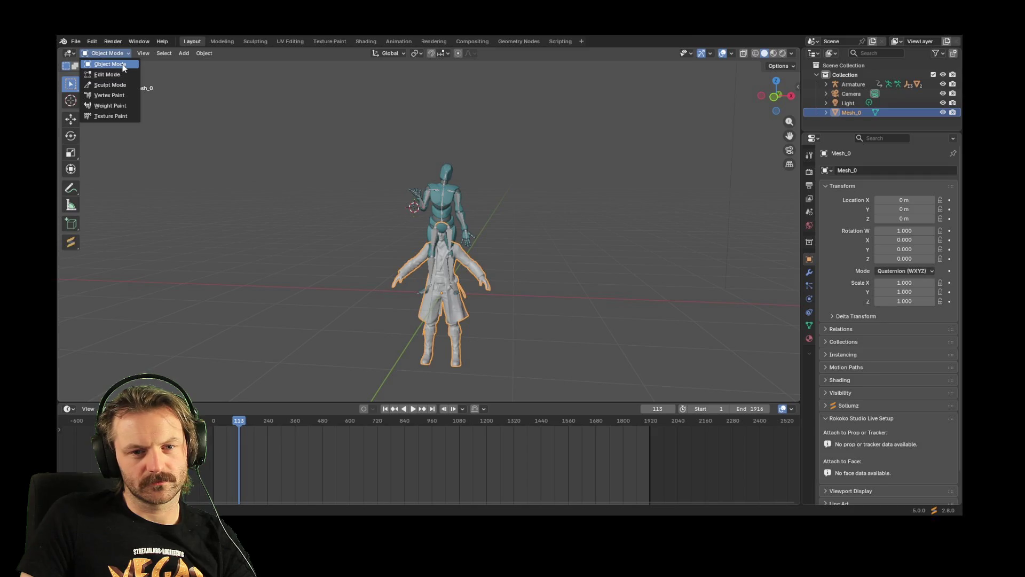
click(121, 64)
click(116, 54)
click(120, 76)
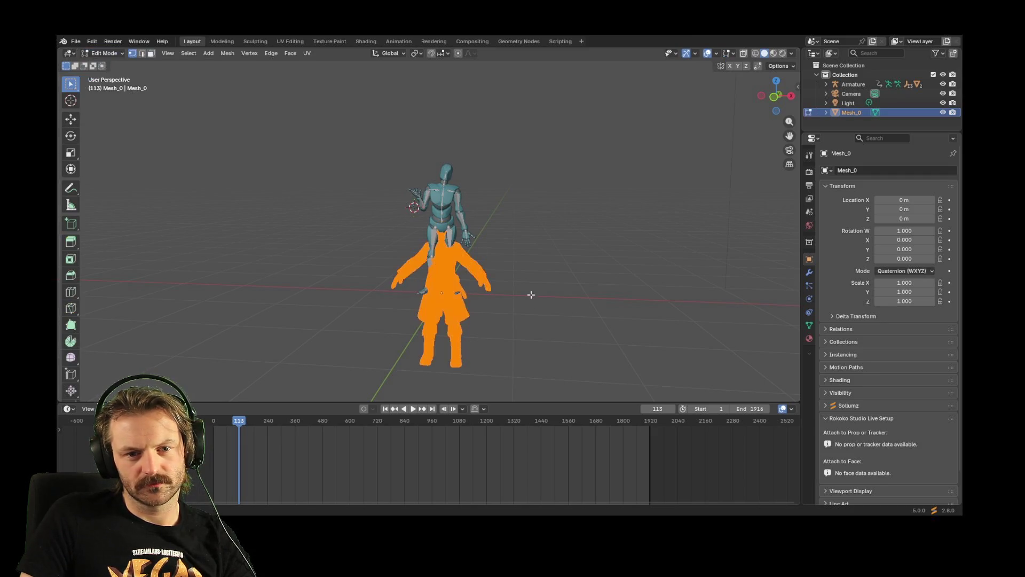
click(104, 53)
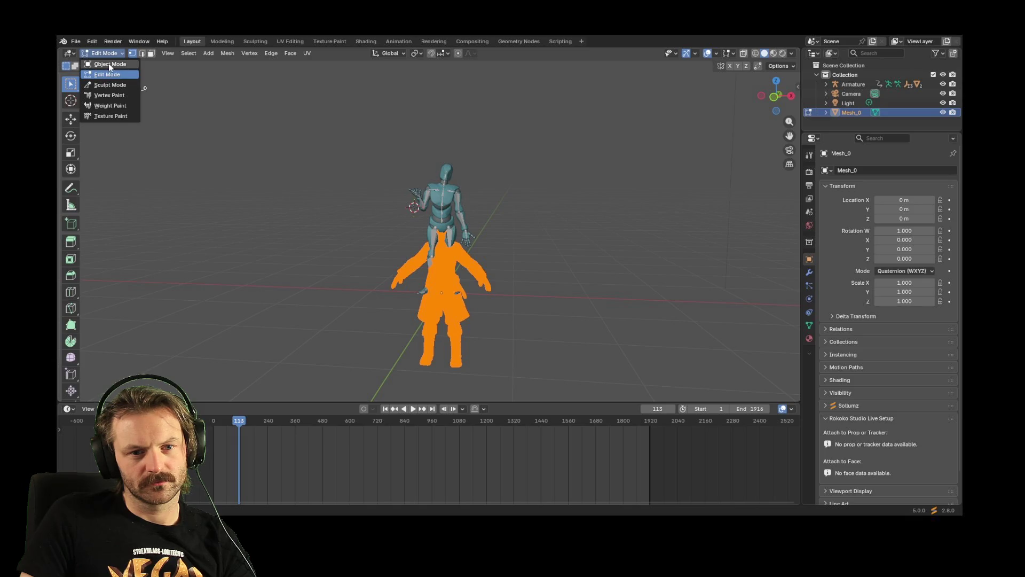
click(108, 63)
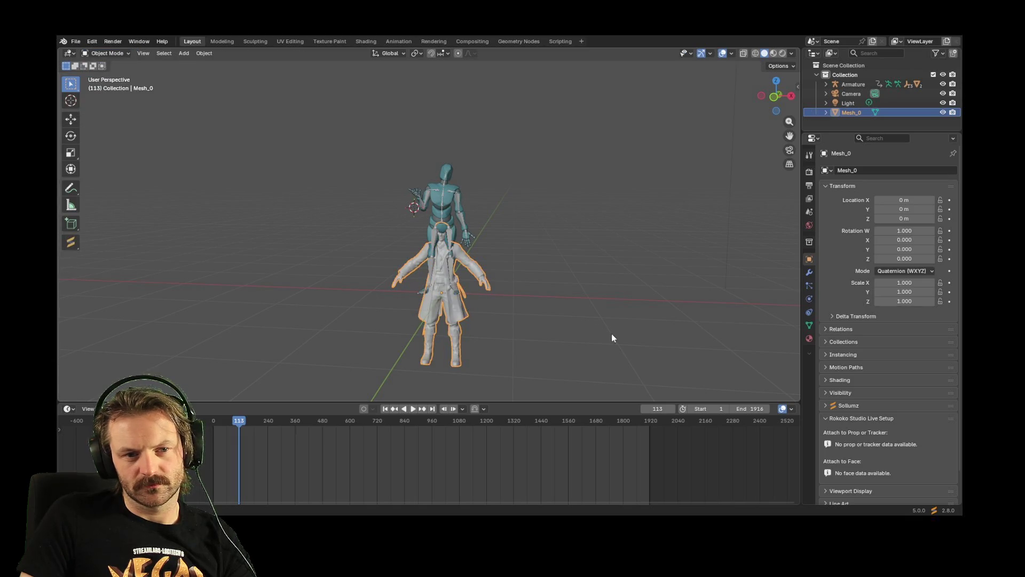
Move Mesh_0 beside the armature and lift its feet onto the grid (X 1.1877 m, Z 0.92877 m)
click(74, 119)
drag(482, 300, 568, 299)
drag(529, 258, 531, 192)
Orbit to a side view of both figures and expand, then collapse, Mesh_0 in the Outliner
right_click(568, 304)
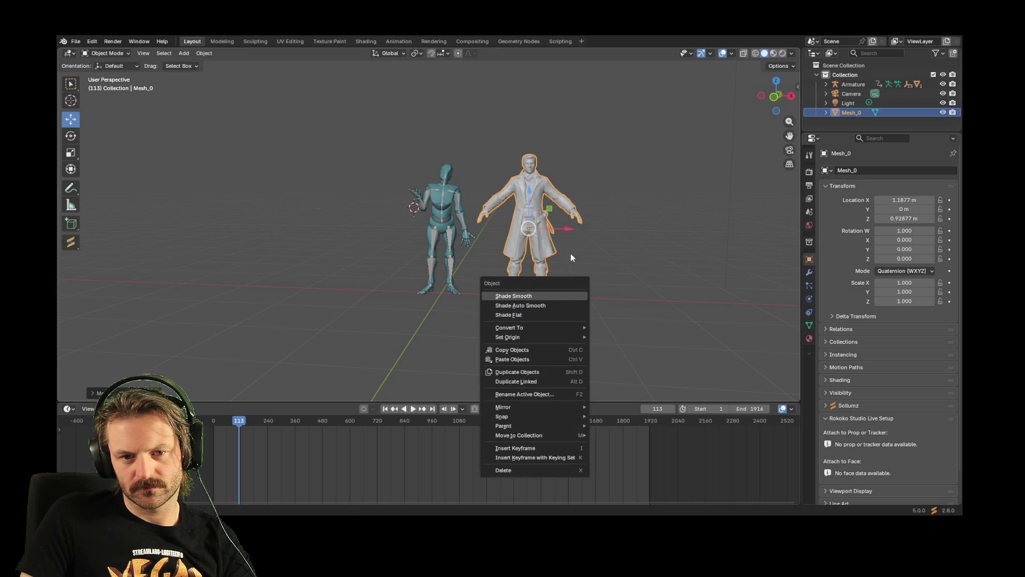
mouse_move(519, 288)
middle_down()
mouse_move(614, 283)
mouse_move(548, 287)
mouse_move(520, 255)
middle_up()
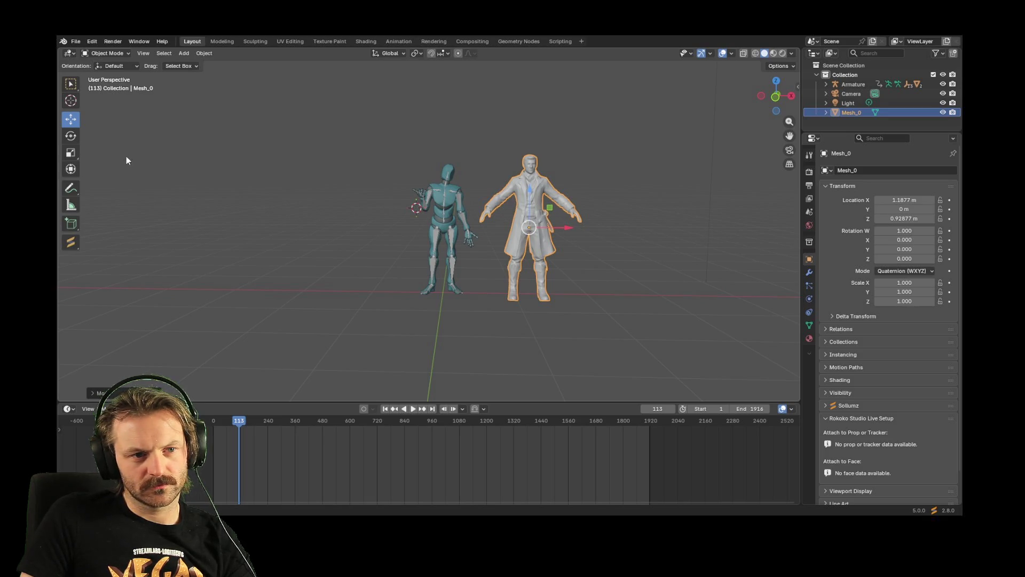
scroll(522, 277, up, 4)
scroll(522, 277, down, 2)
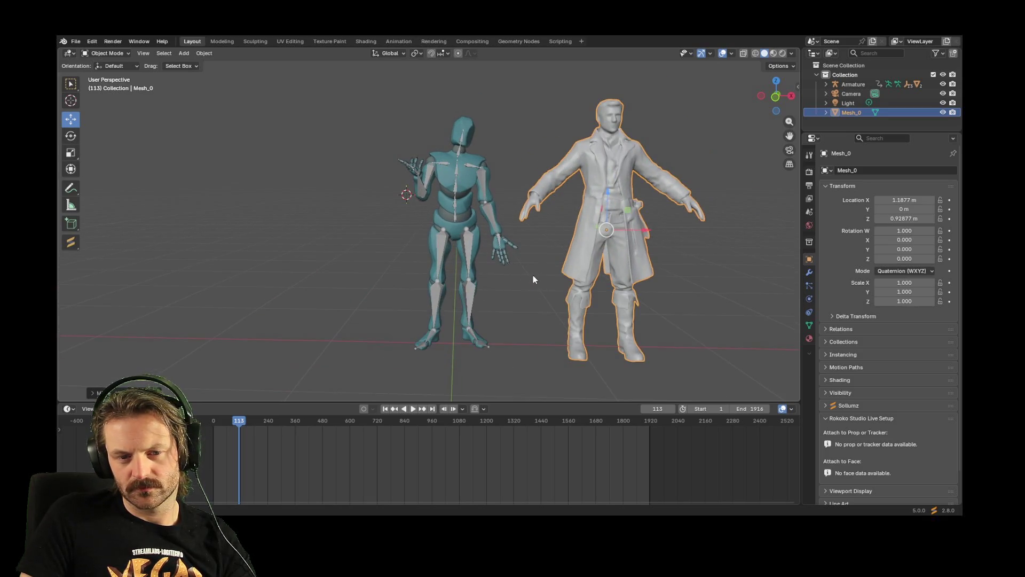
scroll(510, 268, up, 2)
right_click(528, 307)
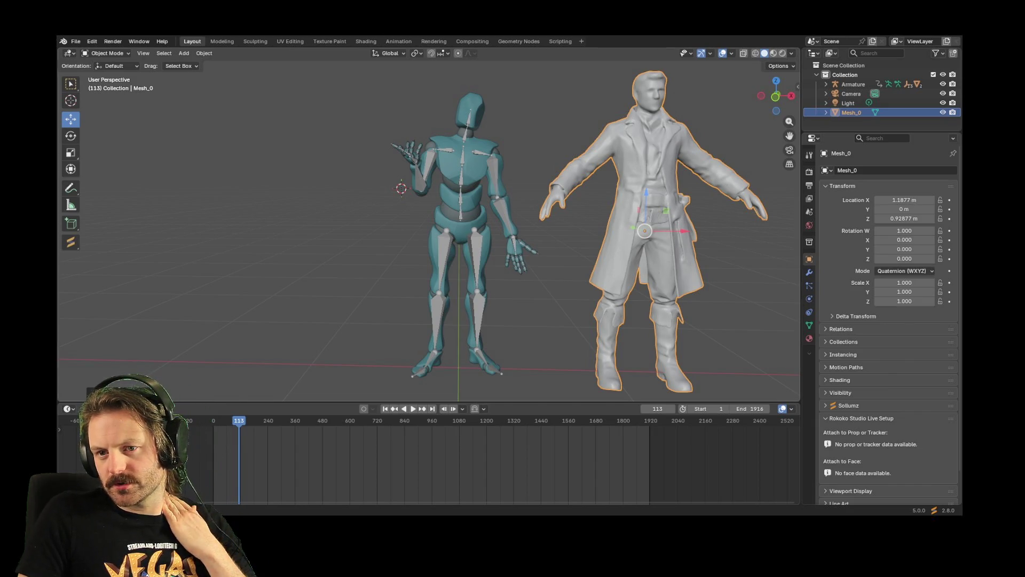
click(825, 113)
click(828, 113)
Set Mesh_0's origin to the 3D cursor, then to its geometry centre
right_click(651, 202)
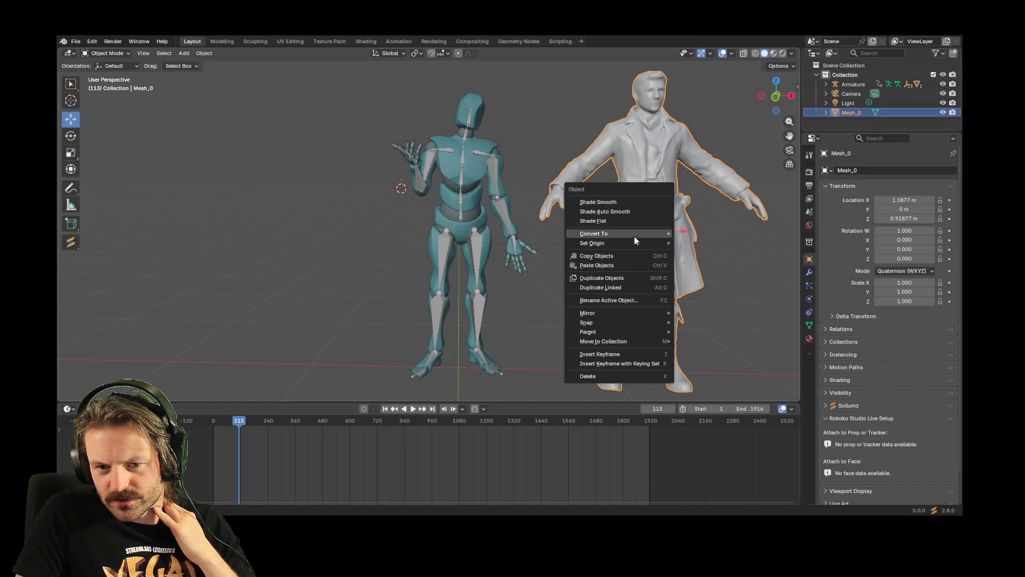
mouse_move(634, 234)
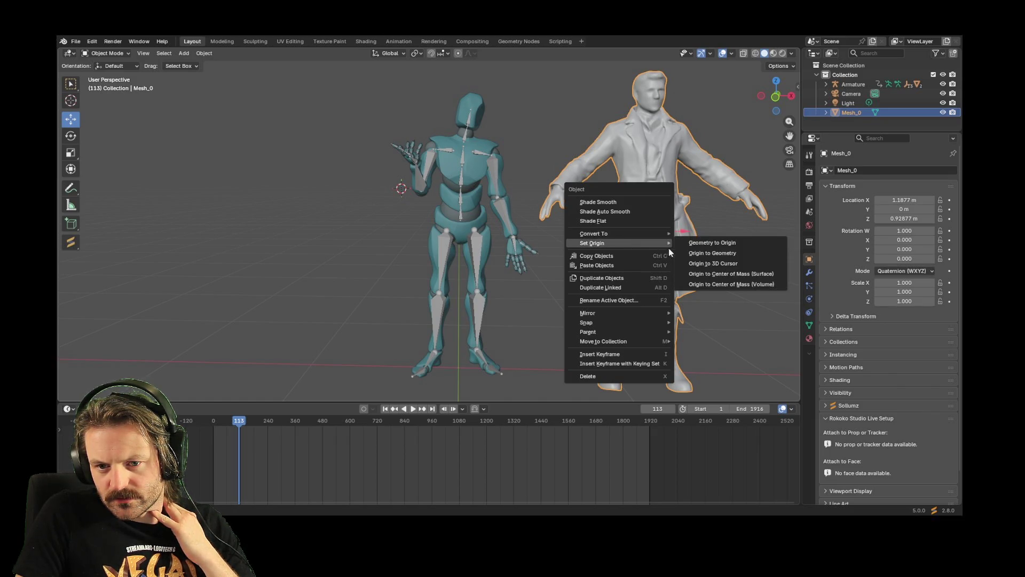
click(748, 263)
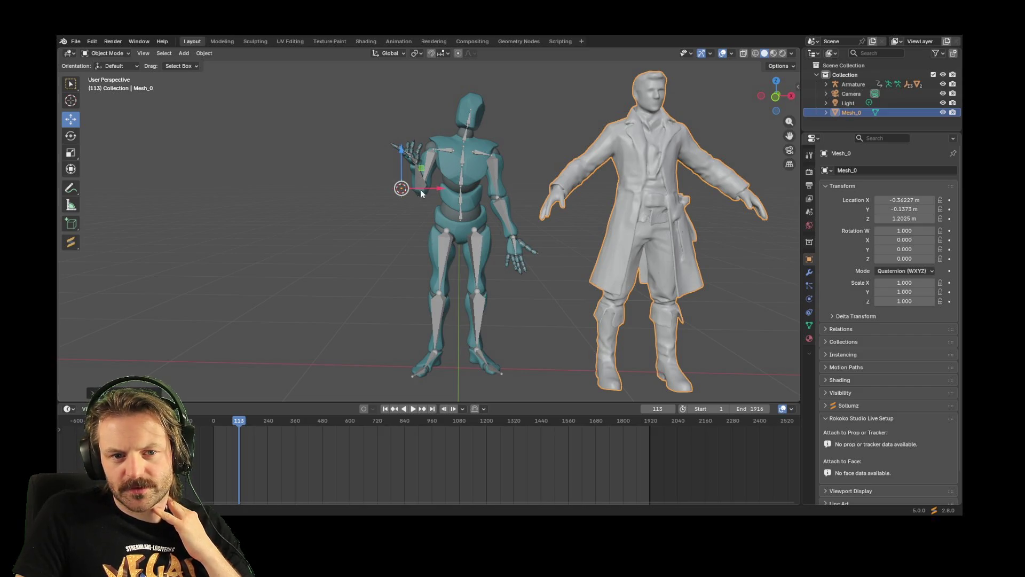
right_click(668, 214)
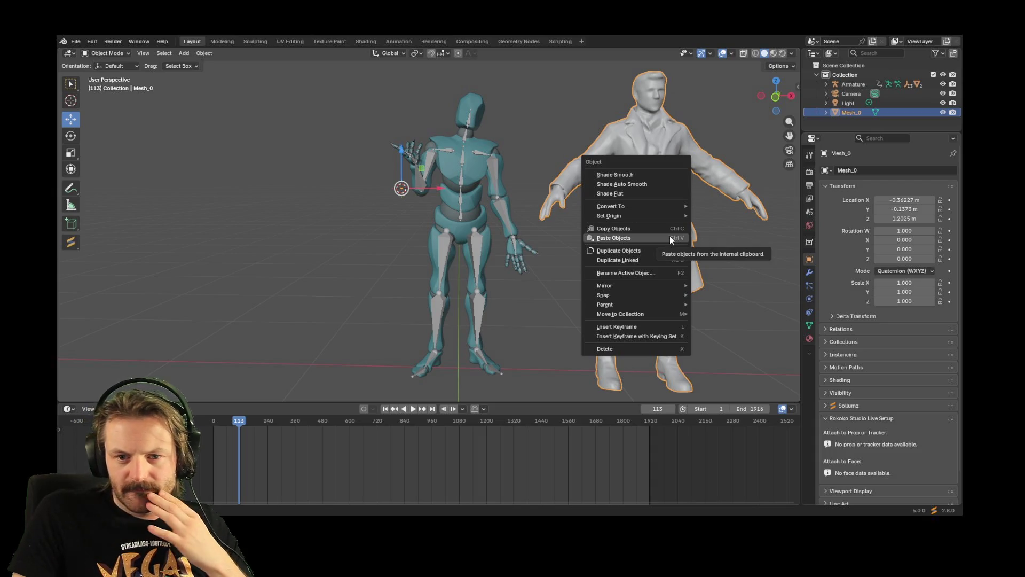
mouse_move(662, 215)
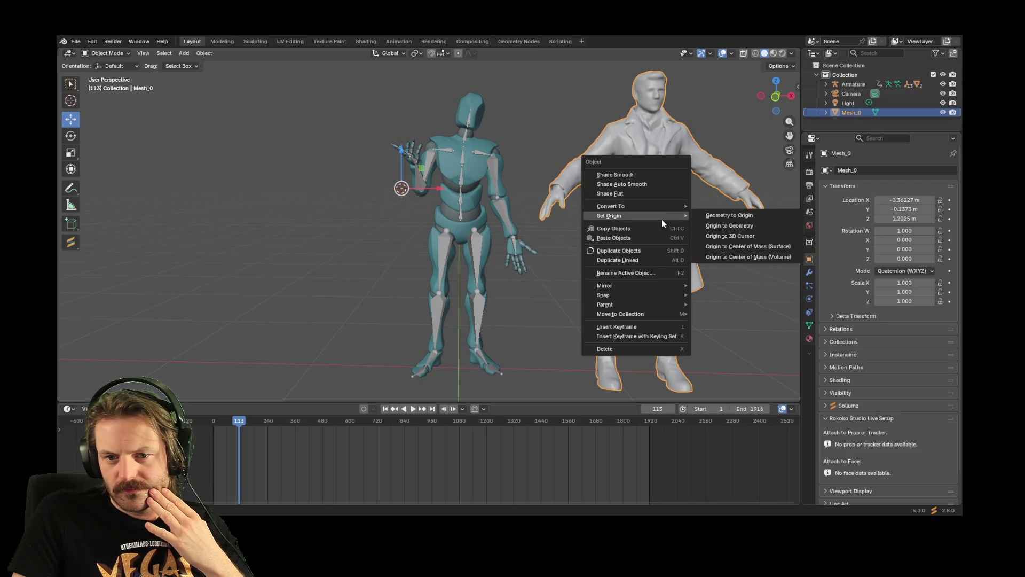
click(751, 231)
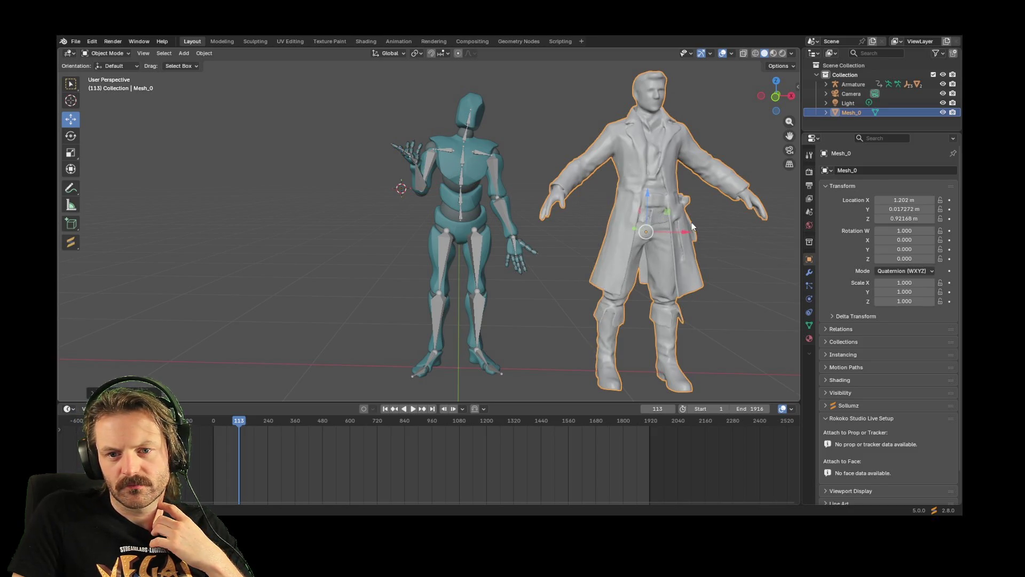
Move the origin to the surface centre of mass, then the volume centre of mass (X 1.1933, Z 1.0299)
right_click(650, 168)
mouse_move(651, 168)
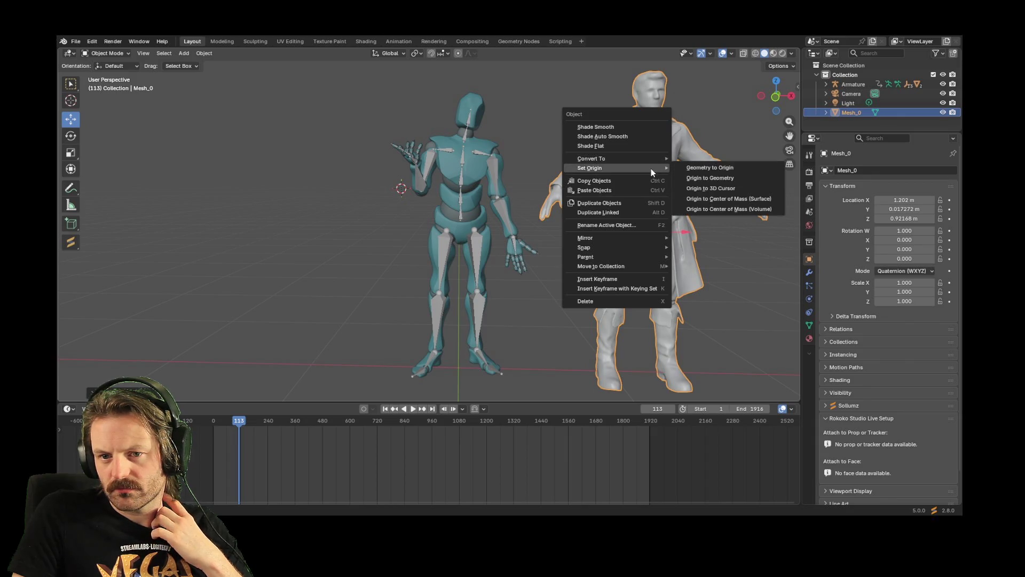
click(698, 170)
right_click(662, 185)
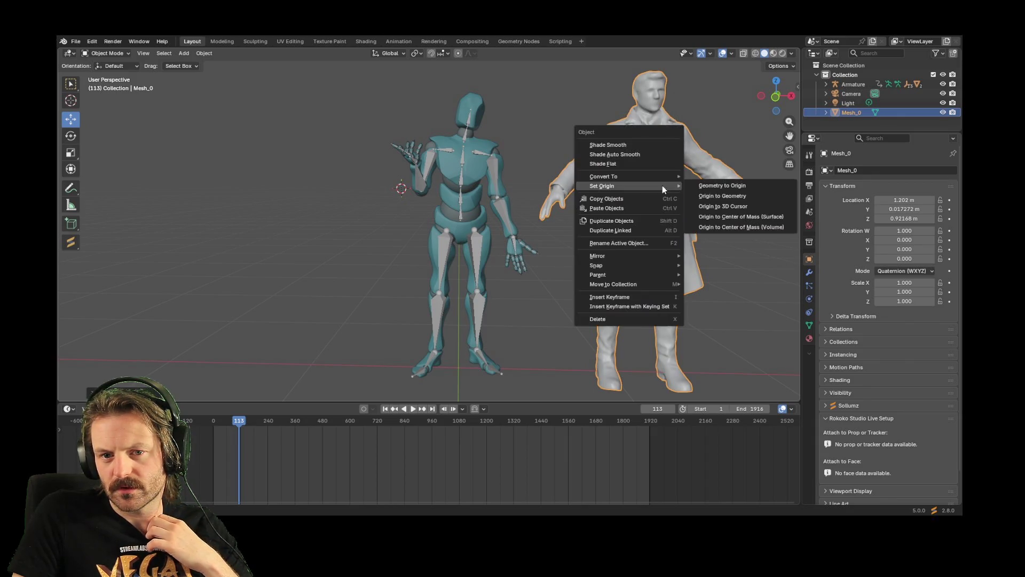
mouse_move(668, 187)
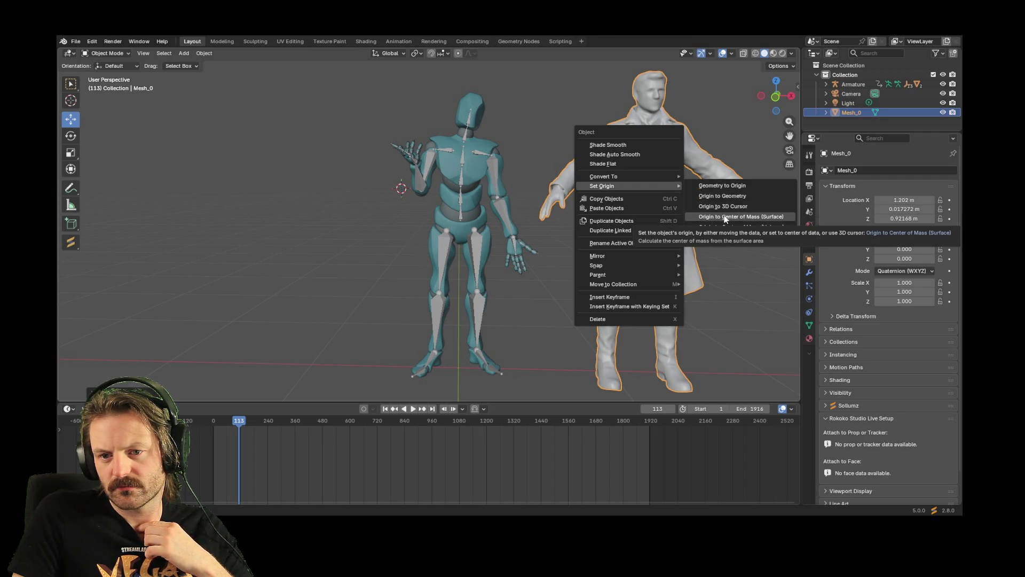
click(724, 217)
right_click(655, 169)
mouse_move(655, 168)
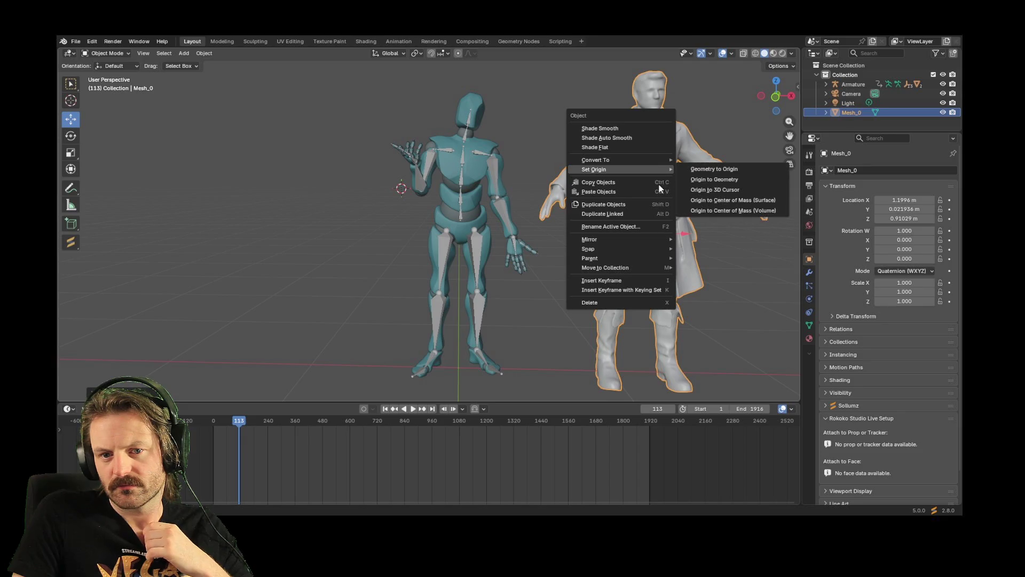
click(721, 211)
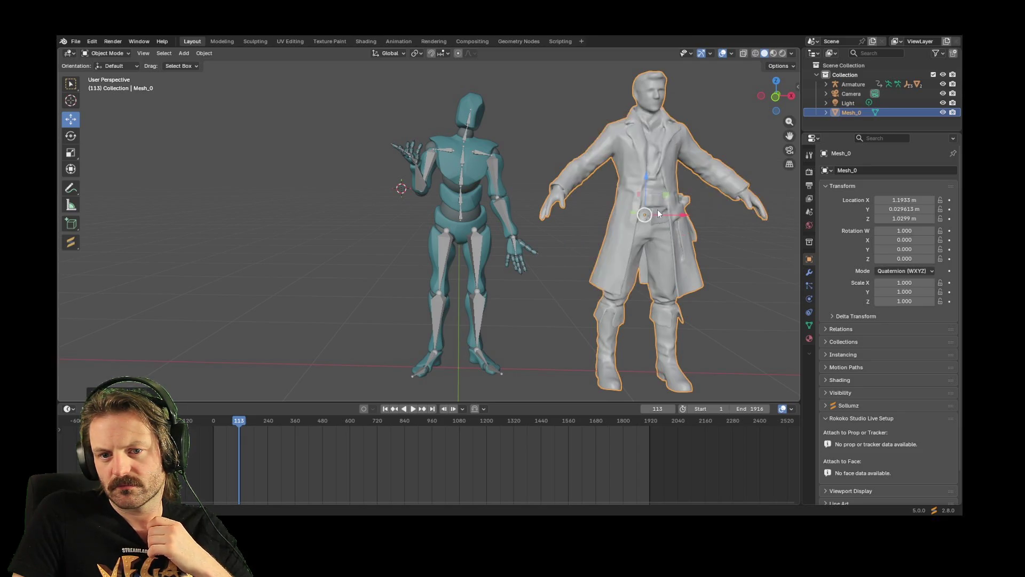
right_click(660, 199)
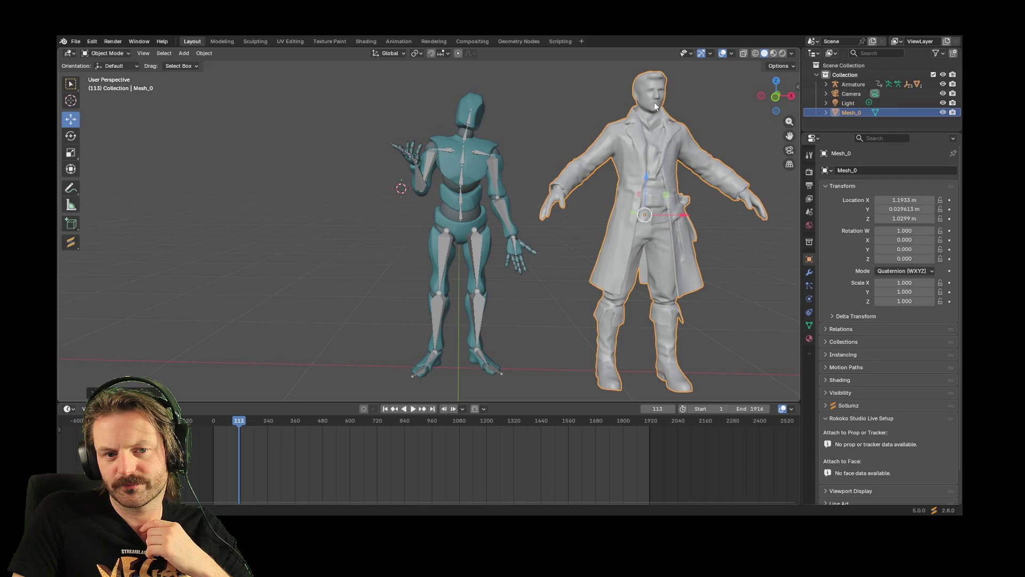
Nudge Mesh_0 along X from 1.1933 m to 1.1304 m, toward the armature
mouse_move(681, 217)
mouse_down()
mouse_move(603, 218)
mouse_move(671, 217)
mouse_up()
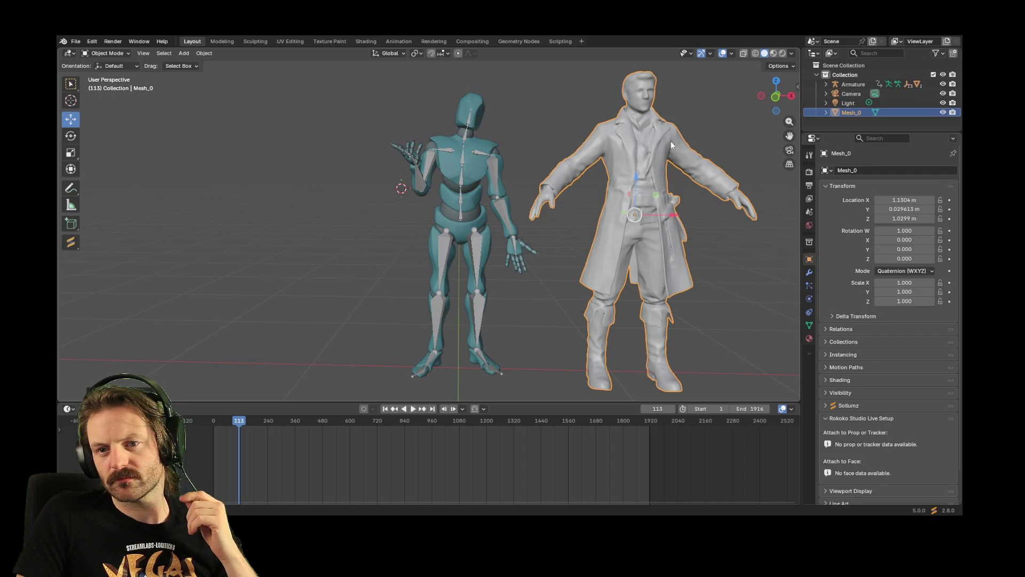
right_click(650, 151)
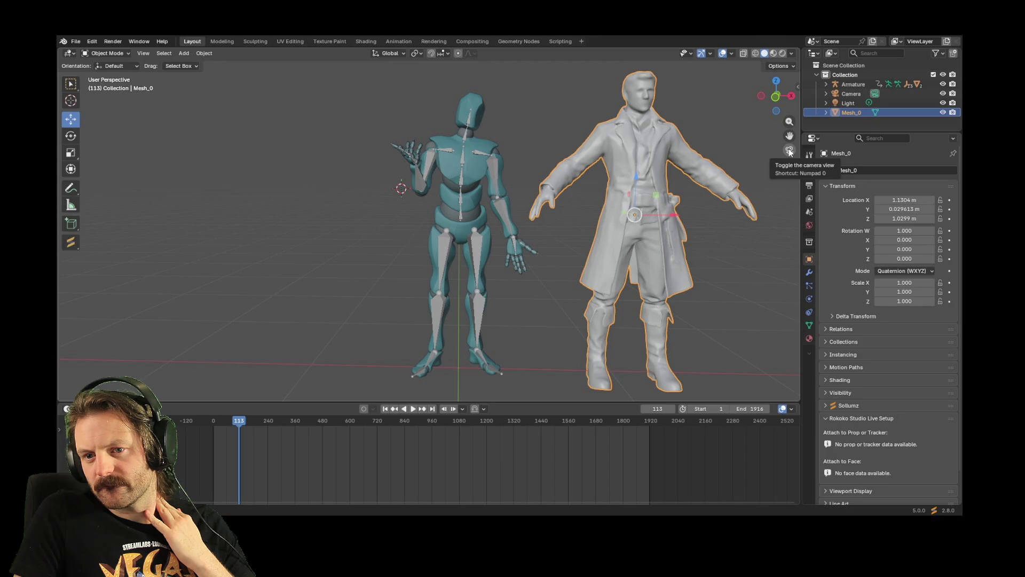
Show the Tool tab in Properties and the sidebar readout of Mesh_0's 1.37 × 0.424 × 2 m dimensions
click(812, 138)
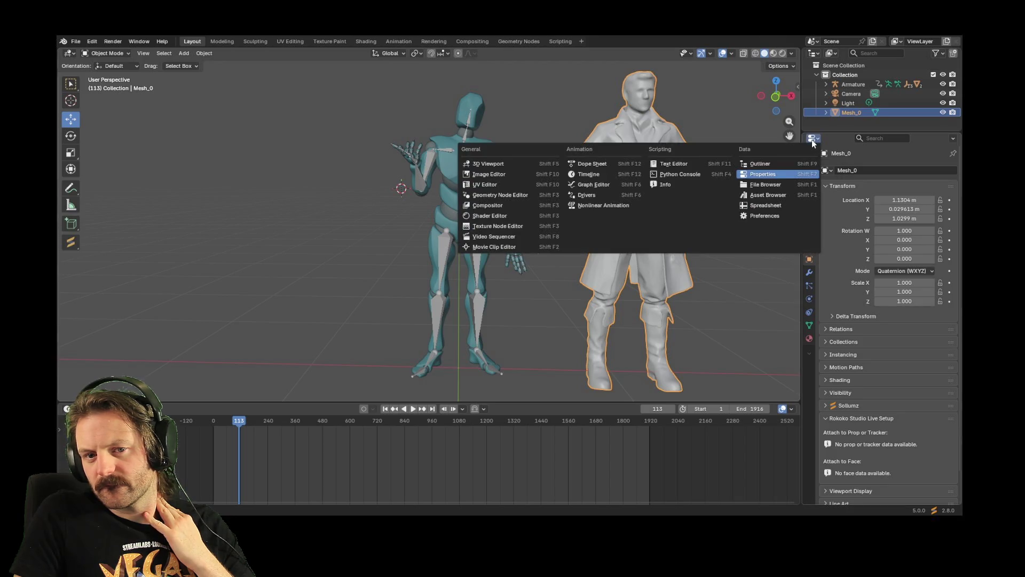
click(809, 153)
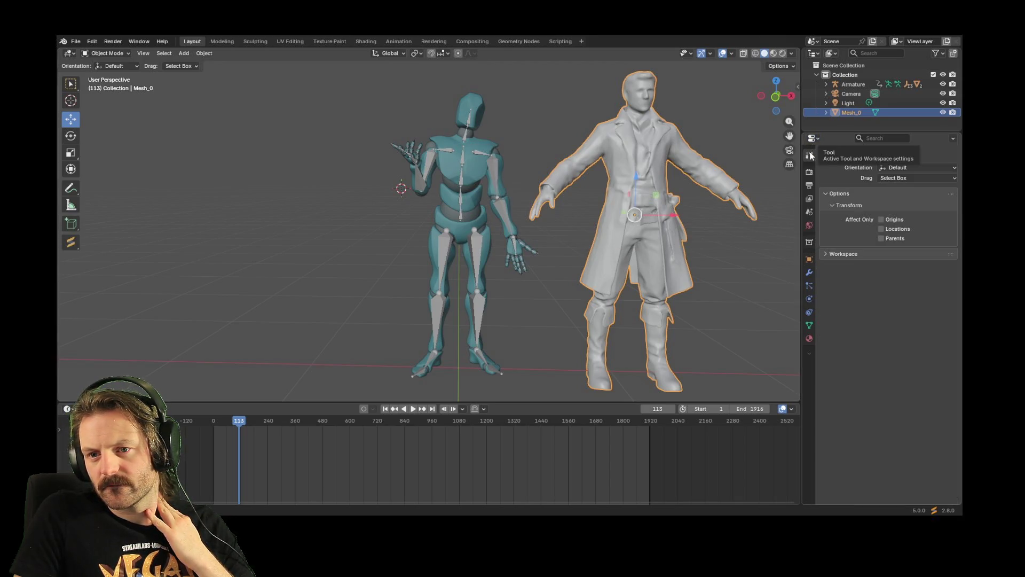
click(807, 140)
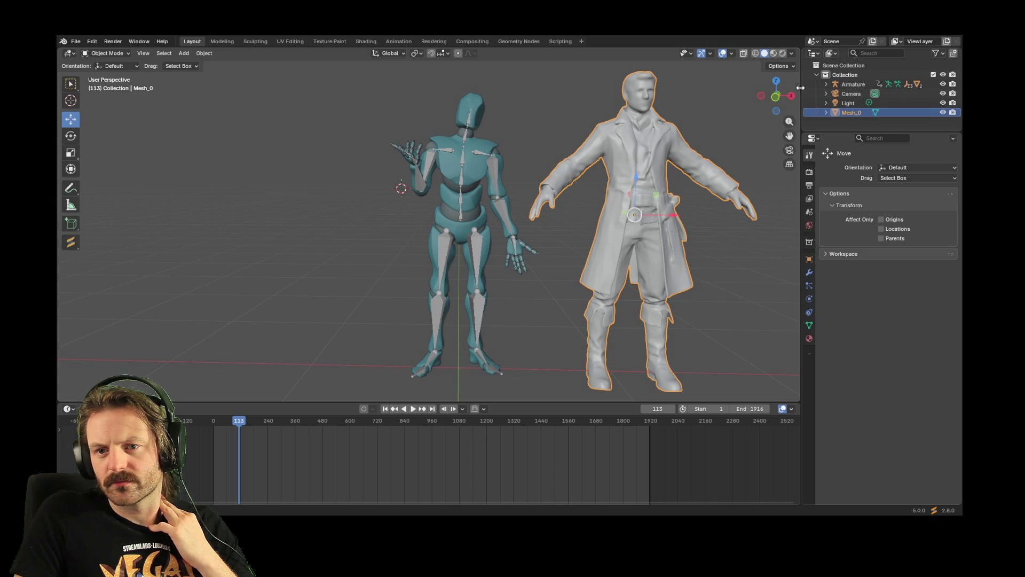
key(n)
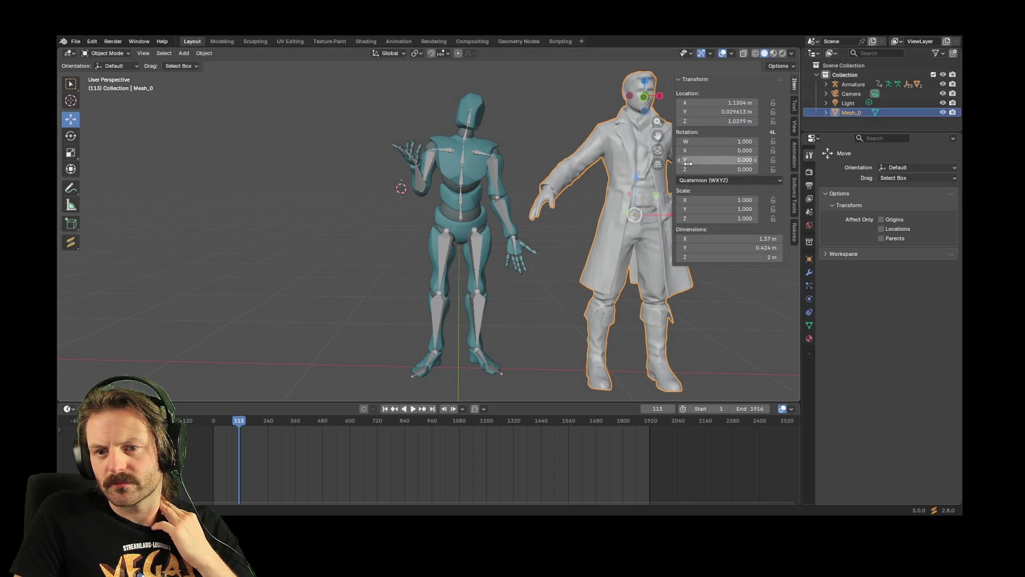
Look over the Rokoko Studio Live settings, then hide the viewport sidebar
click(794, 233)
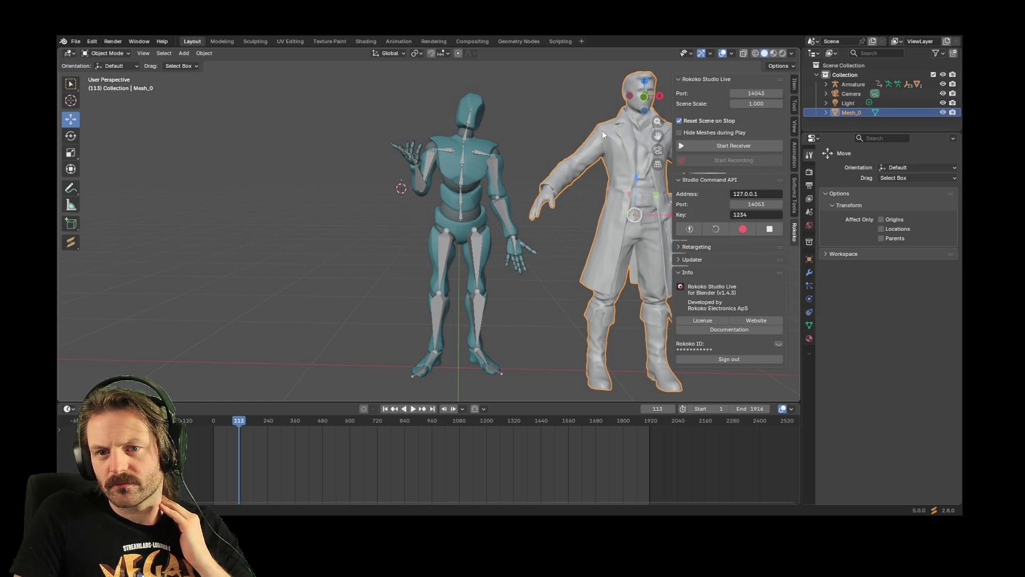
key(n)
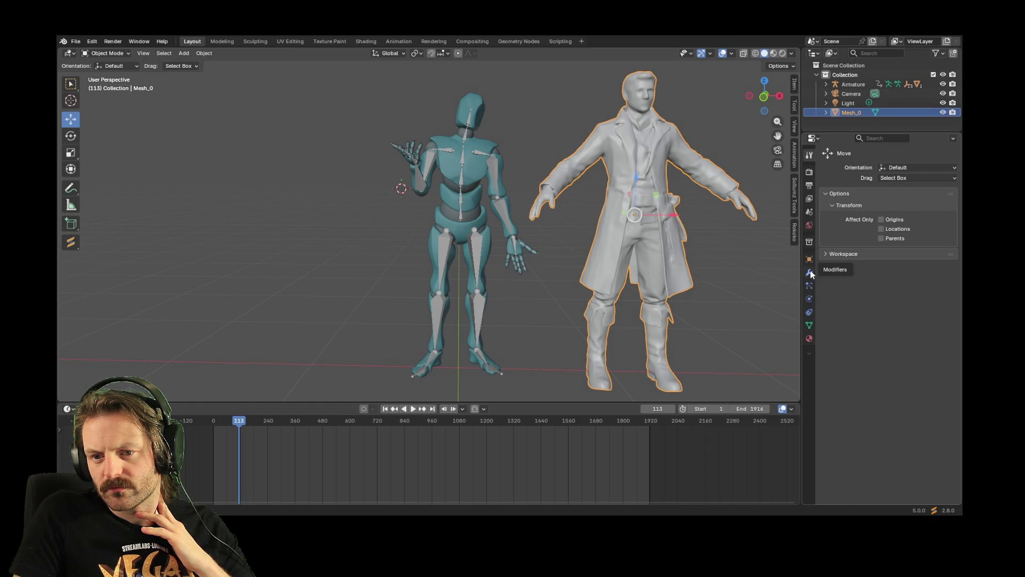
click(808, 198)
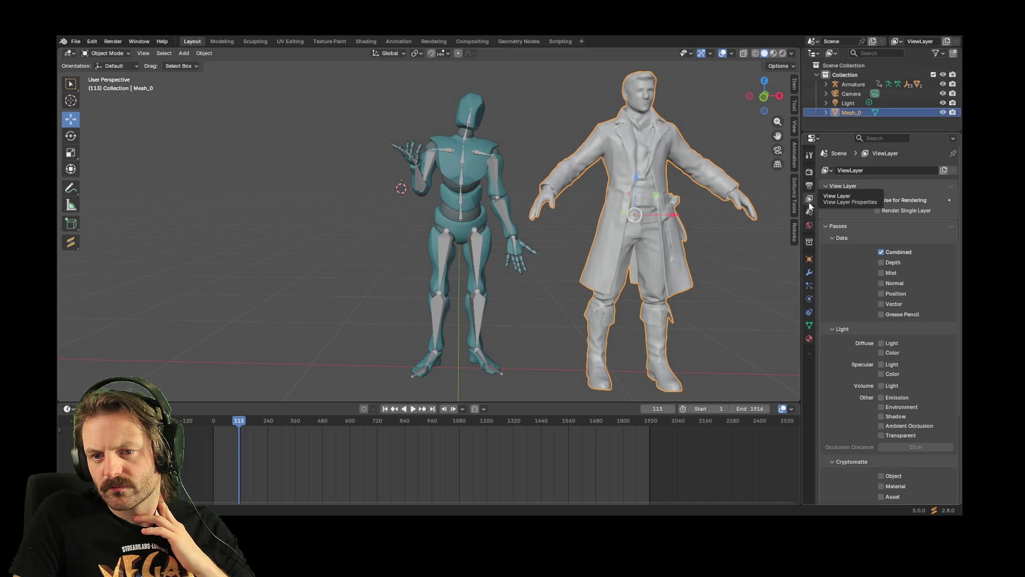
click(811, 223)
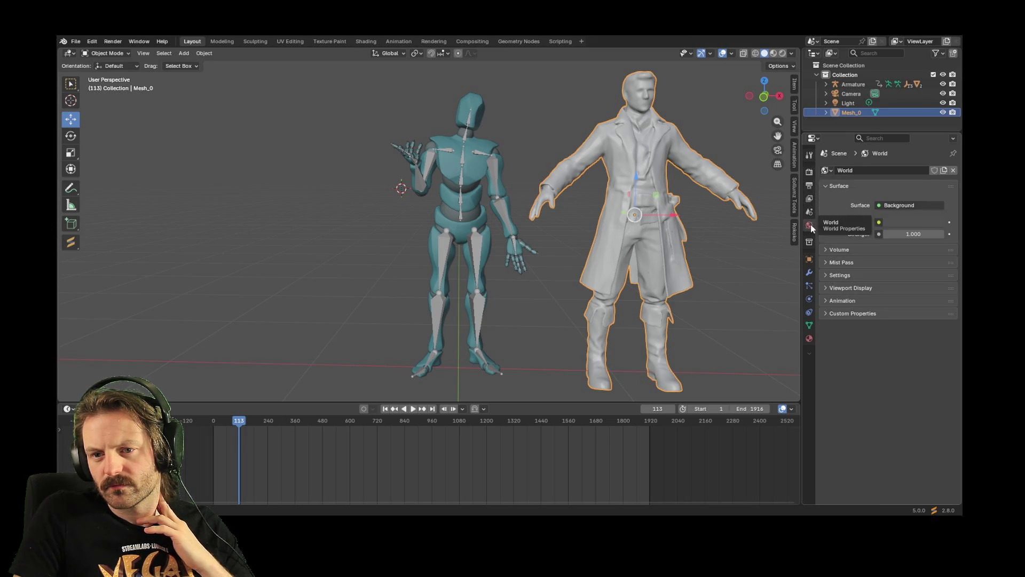
click(809, 172)
click(809, 158)
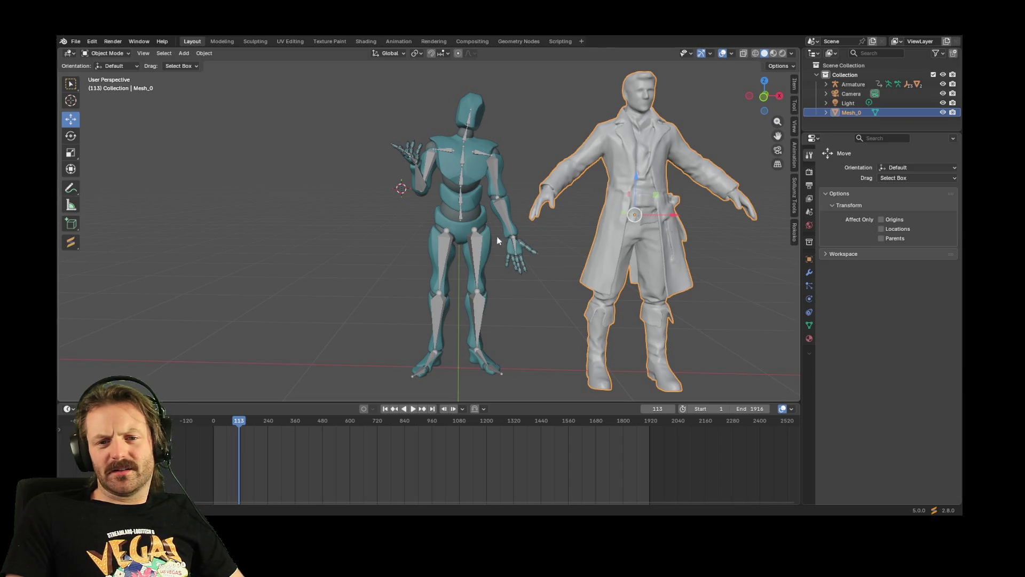
Deselect Mesh_0 and view both characters side-on, then from an angled front
scroll(496, 240, down, 5)
scroll(540, 203, up, 8)
mouse_move(614, 223)
middle_down()
mouse_move(440, 228)
mouse_move(514, 223)
middle_up()
scroll(440, 227, down, 3)
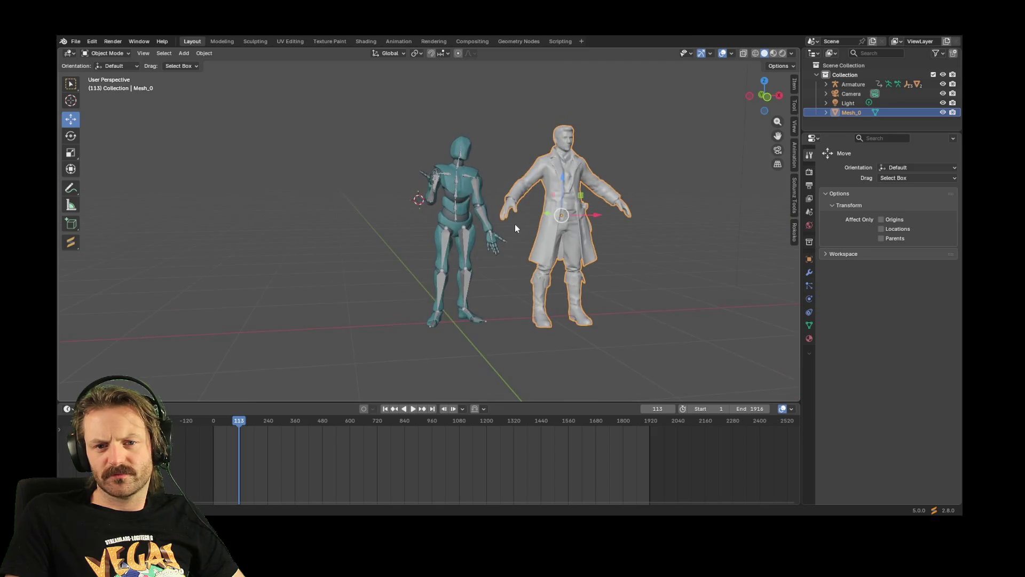
right_click(515, 223)
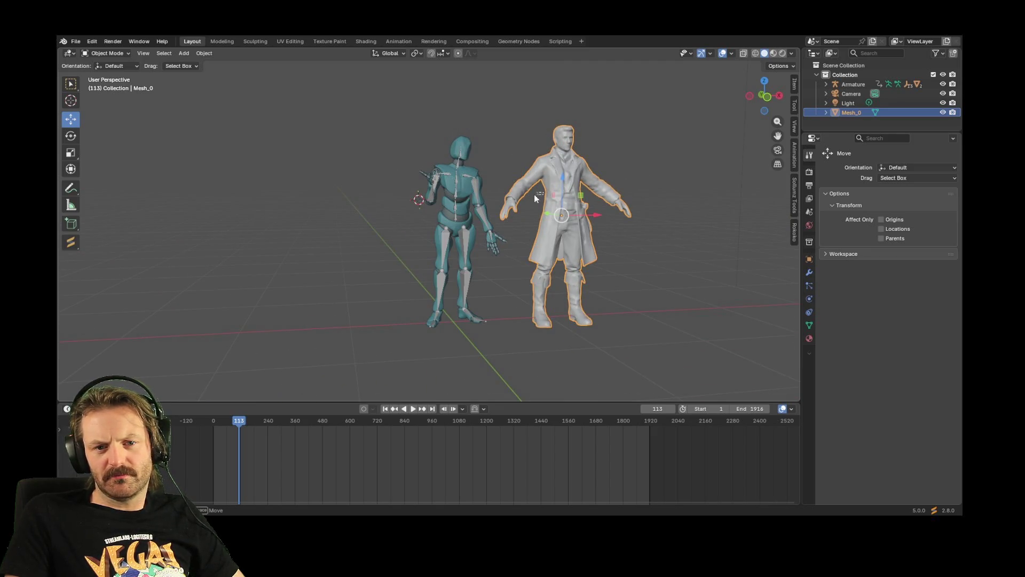
click(536, 200)
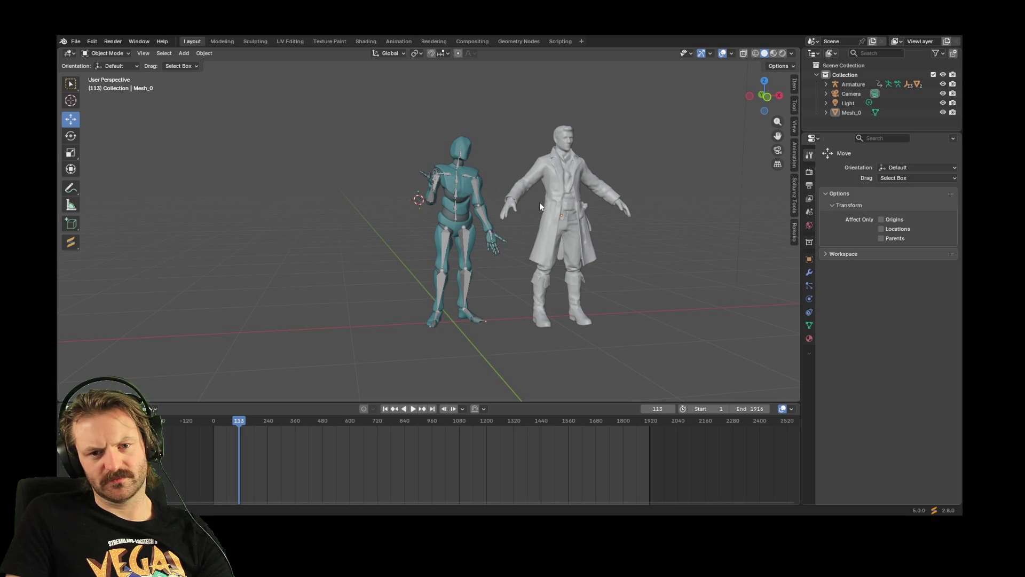
alt+middle_drag(539, 206, 458, 206)
mouse_move(564, 214)
middle_down()
mouse_move(501, 224)
mouse_move(452, 211)
middle_up()
scroll(452, 212, up, 6)
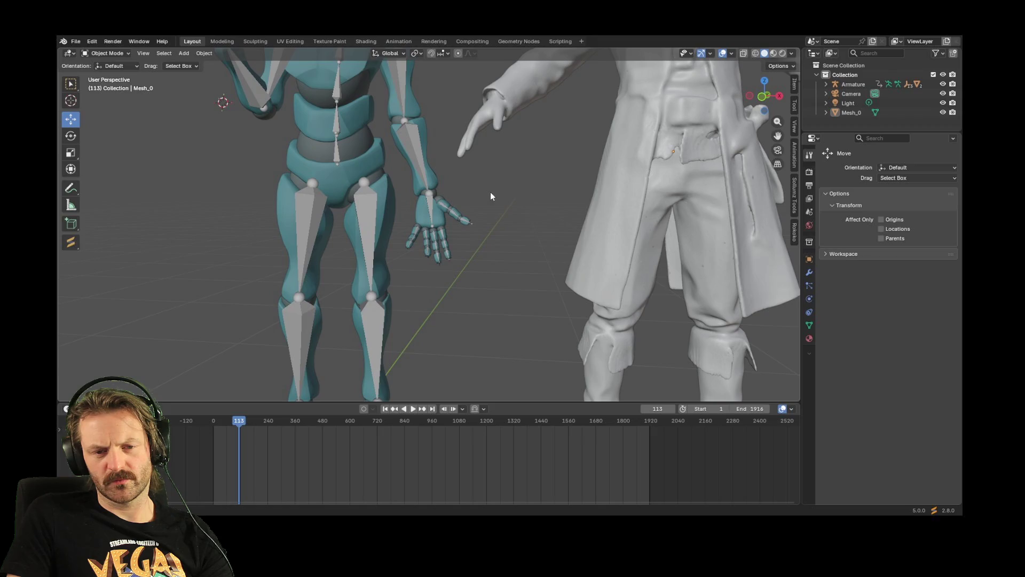
scroll(512, 192, down, 5)
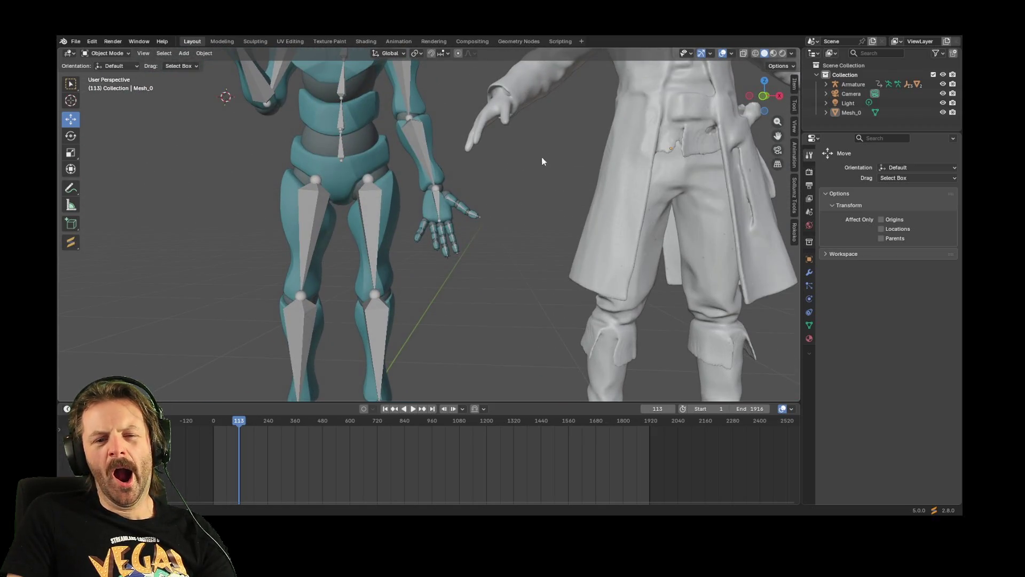
scroll(534, 176, up, 4)
scroll(503, 241, down, 4)
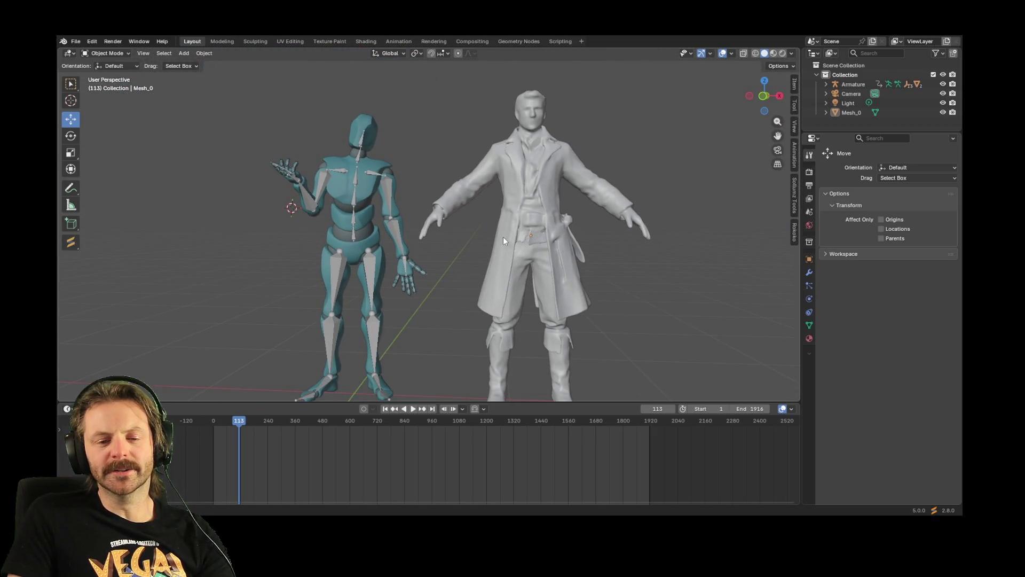
scroll(503, 237, up, 1)
scroll(501, 234, down, 3)
scroll(500, 233, up, 1)
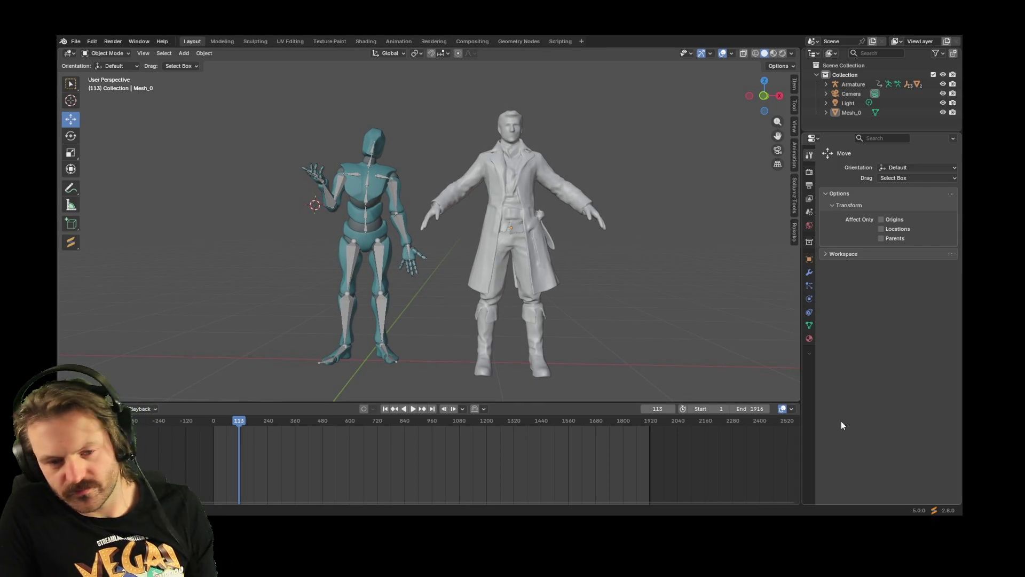
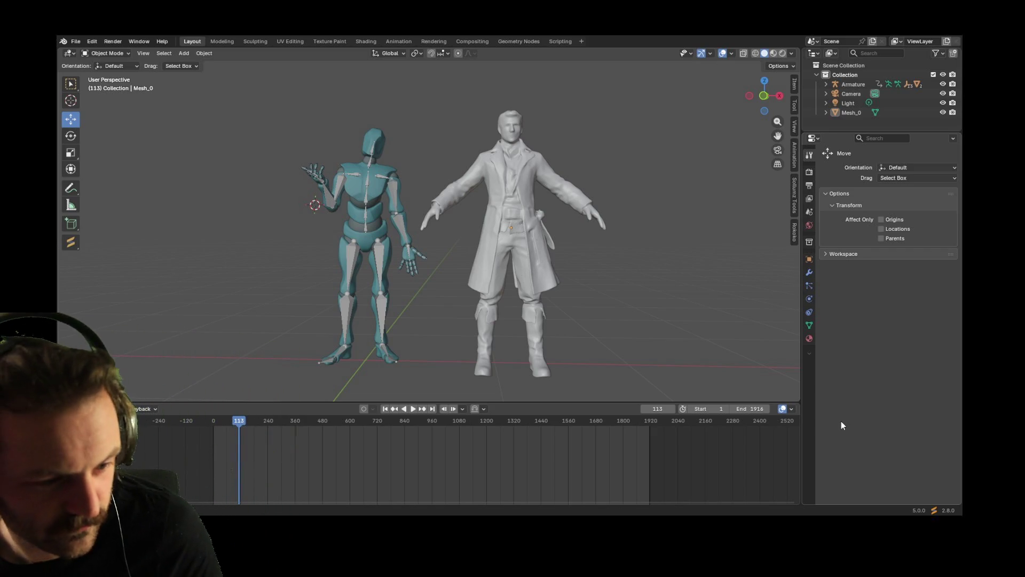
Hide the 3D viewport's sidebar with N to give the two characters more room
key(n)
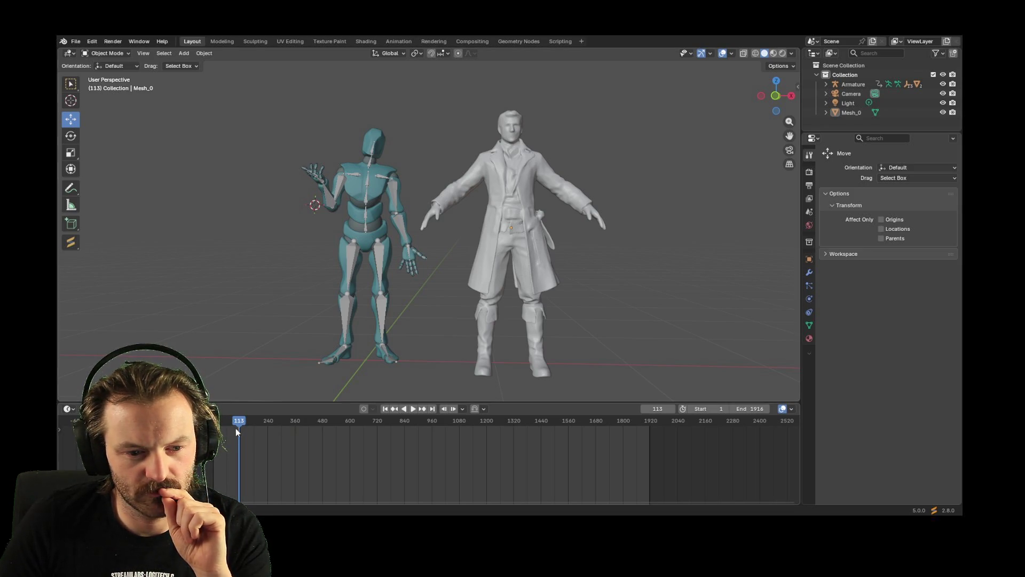
Replay the animation from the start and stop it at frame 9, with both hands raised
key(shift+Left)
key(space)
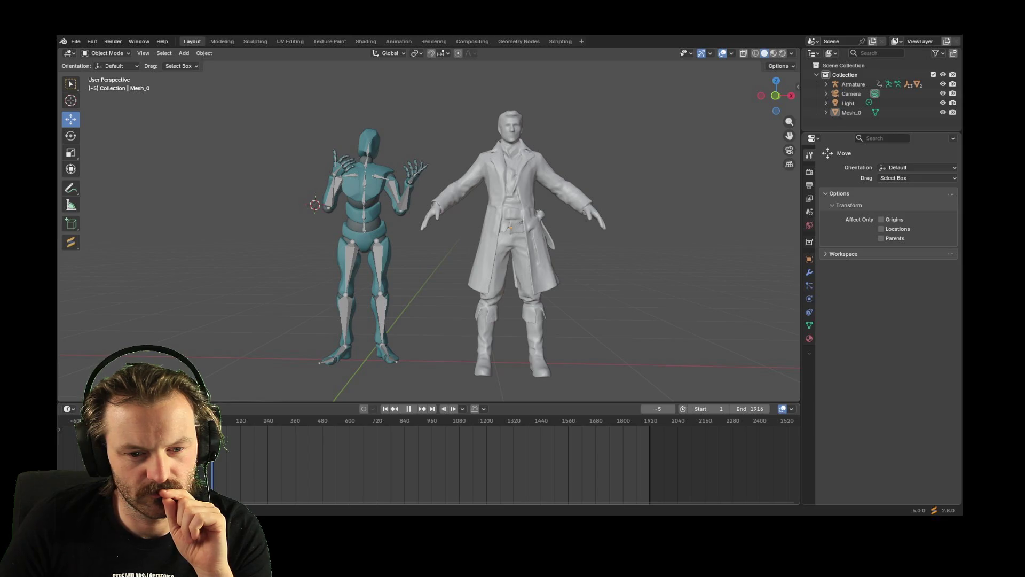
key(space)
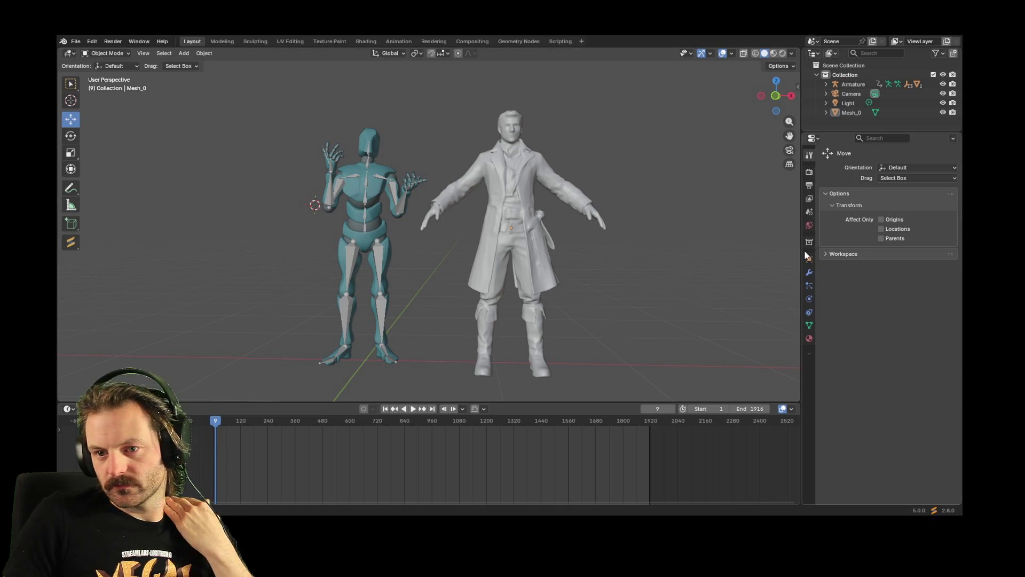
Select Mesh_0 and show its Material_0 Principled BSDF settings
click(503, 235)
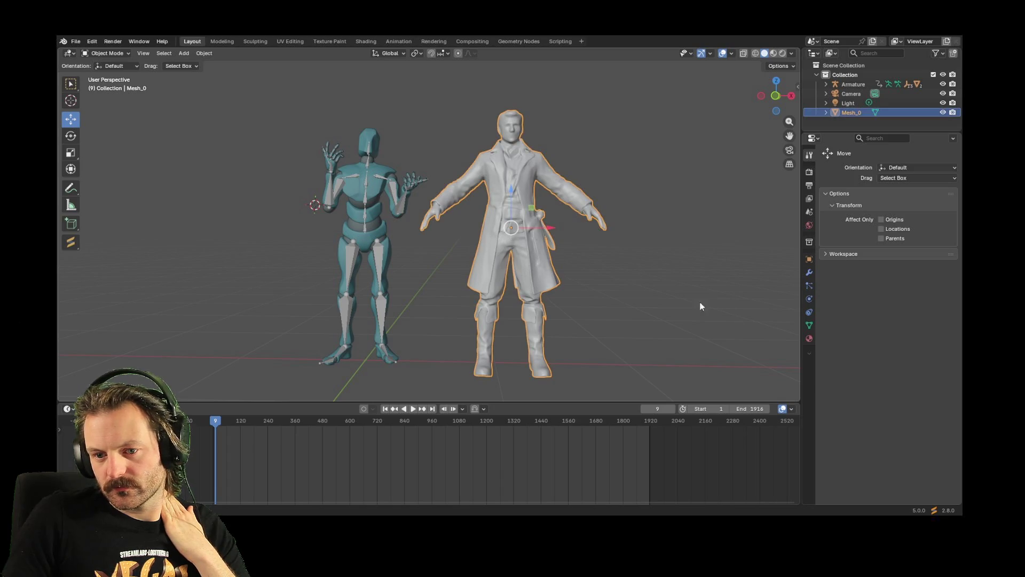
click(808, 338)
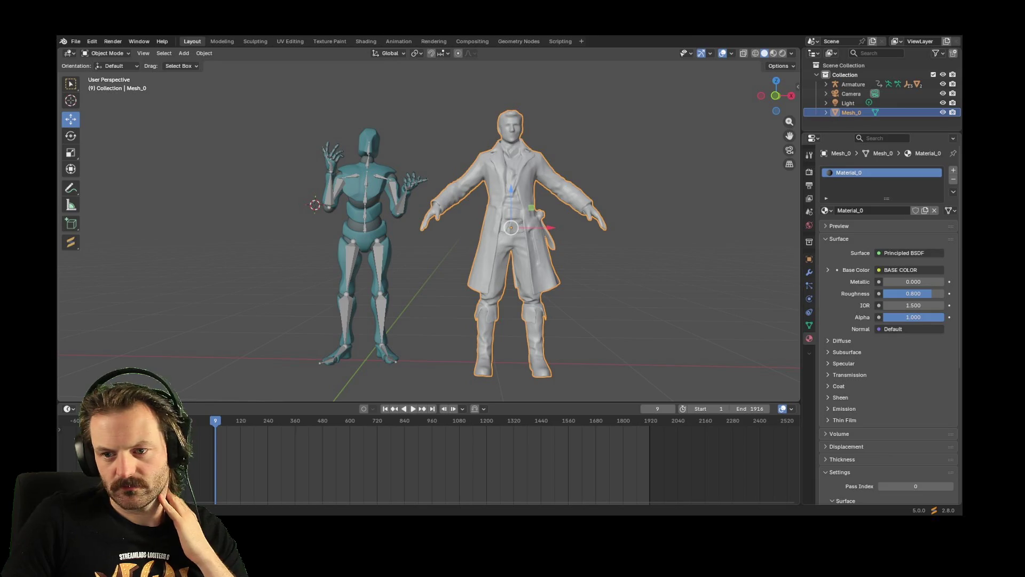
Check the Base Color link options without changing Material_0, then bring up the File menu
click(924, 269)
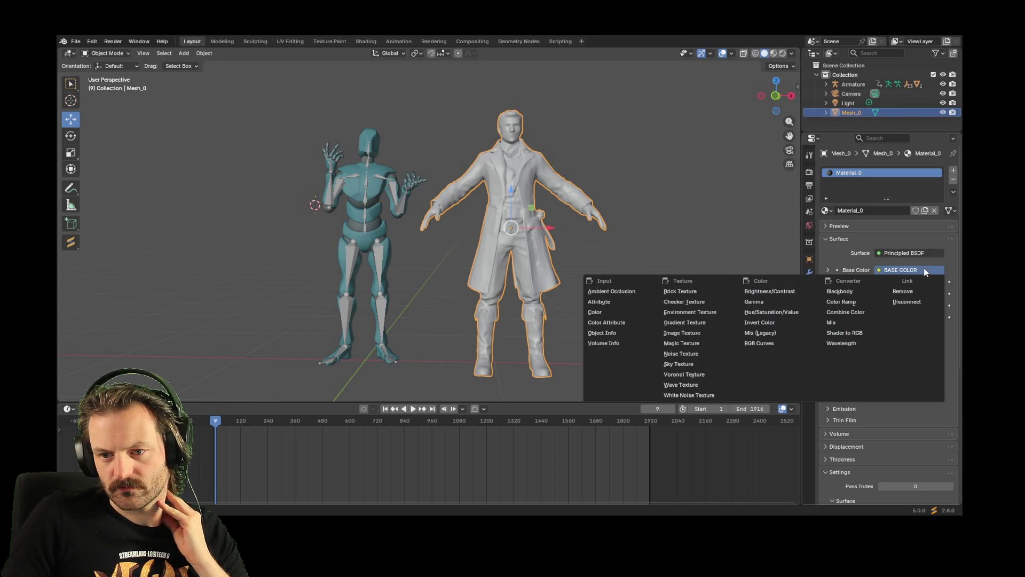
key(Escape)
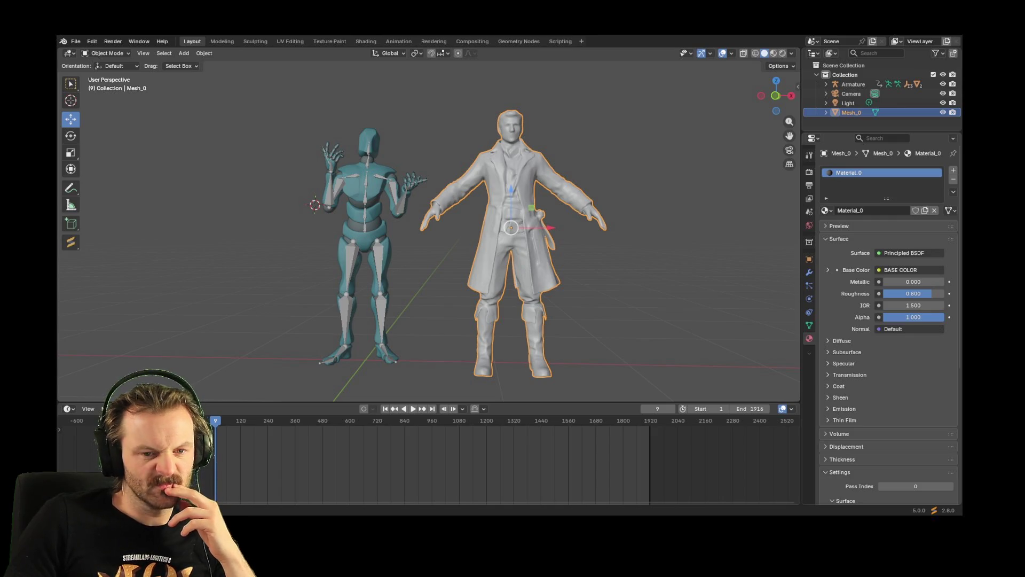
click(75, 41)
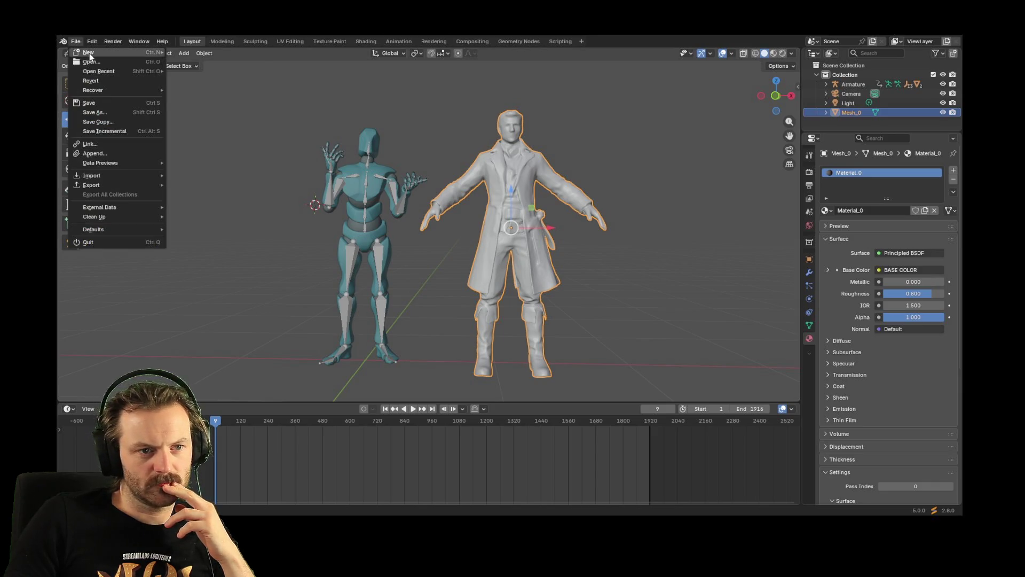
Start a new General scene, discarding the old file's unsaved changes
mouse_move(89, 53)
click(213, 53)
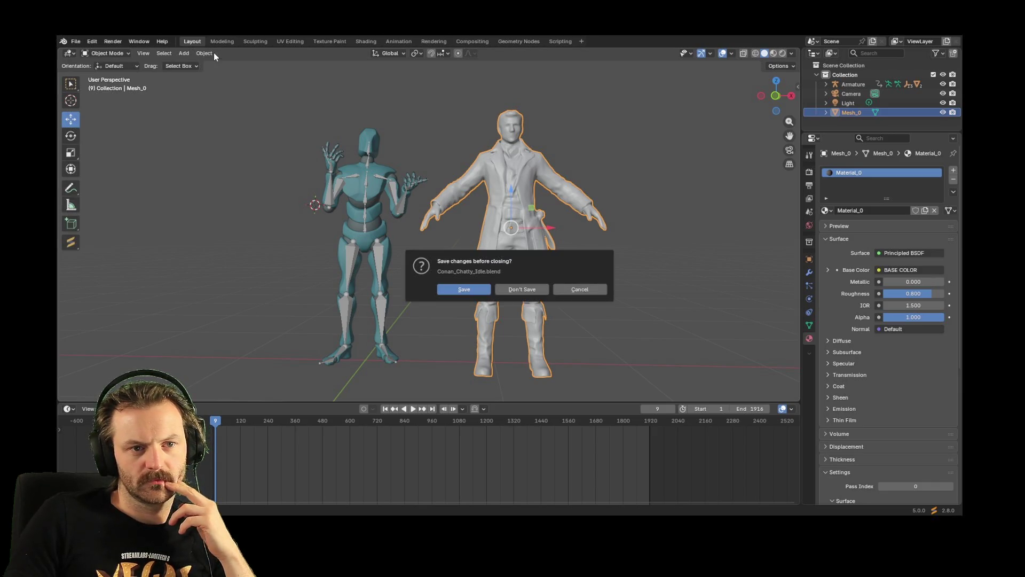
click(518, 292)
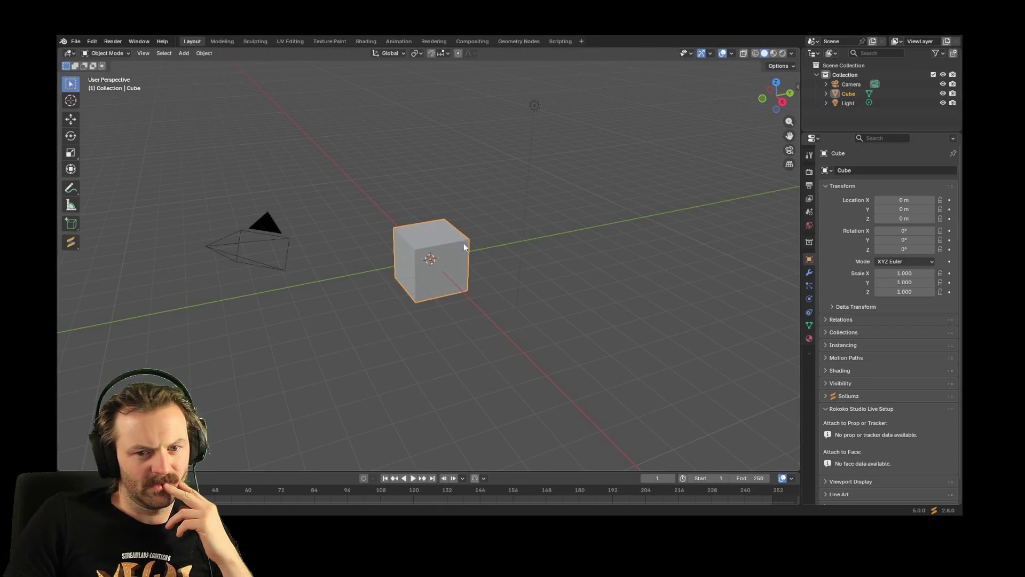
Delete the default cube and import the character from Leggit_Test.glb as glTF 2.0
click(446, 240)
key(Delete)
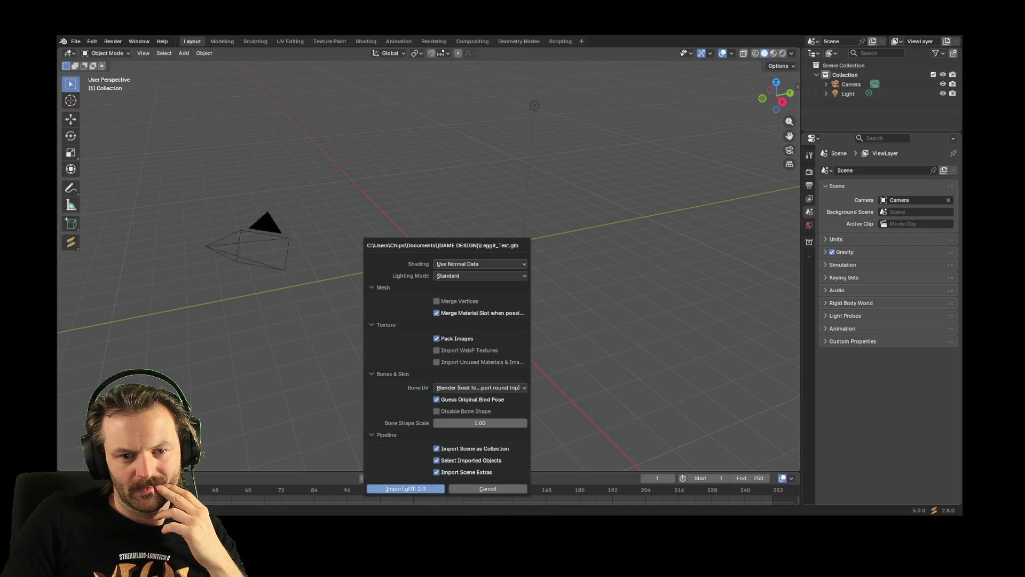
click(422, 488)
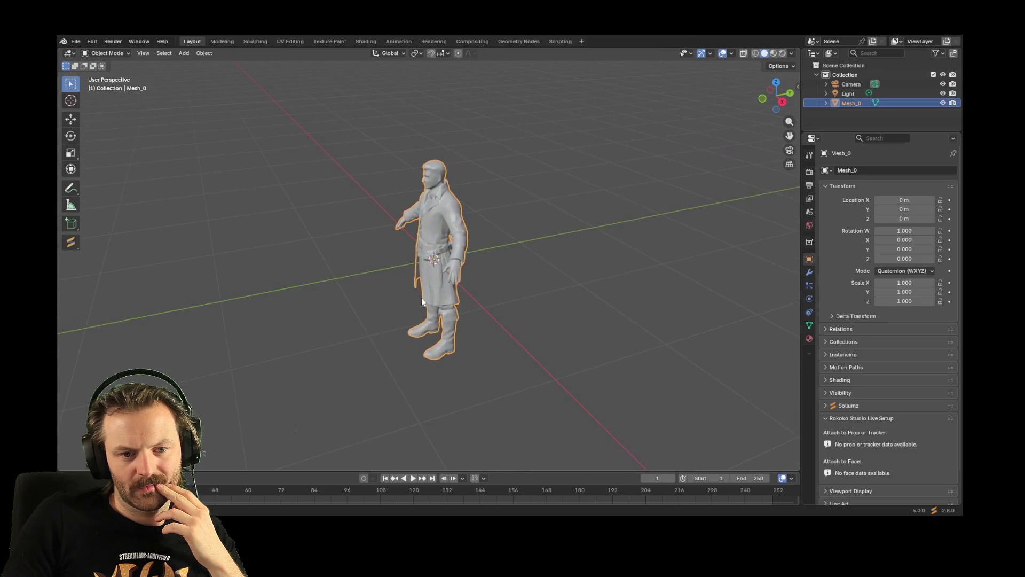
Frame the character from a low front view and put Mesh_0 into Edit Mode, all geometry selected
right_click(421, 297)
mouse_move(355, 220)
middle_down()
mouse_move(418, 174)
mouse_move(463, 213)
mouse_move(408, 232)
mouse_move(435, 238)
mouse_move(452, 264)
middle_up()
scroll(451, 261, up, 2)
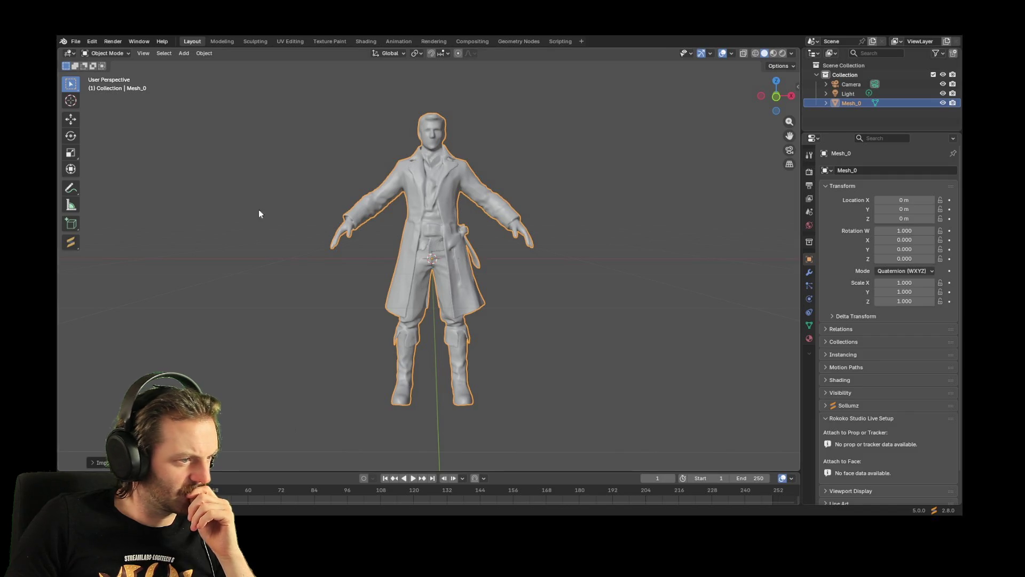
click(107, 53)
click(103, 75)
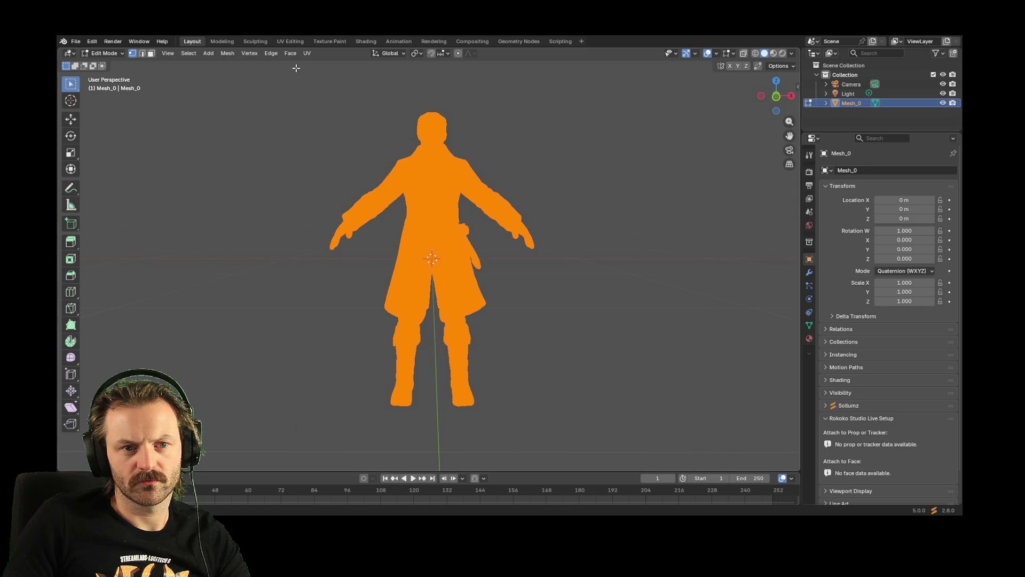
click(289, 41)
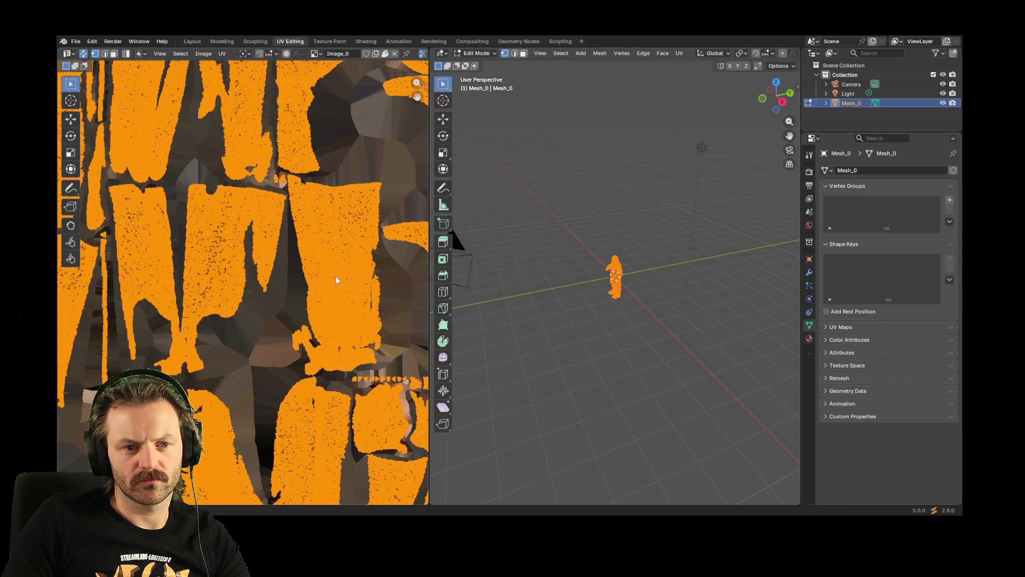
Zoom the UV editor until the whole UV layout over Image_0 is visible
scroll(336, 275, down, 5)
scroll(270, 275, up, 3)
scroll(270, 275, down, 2)
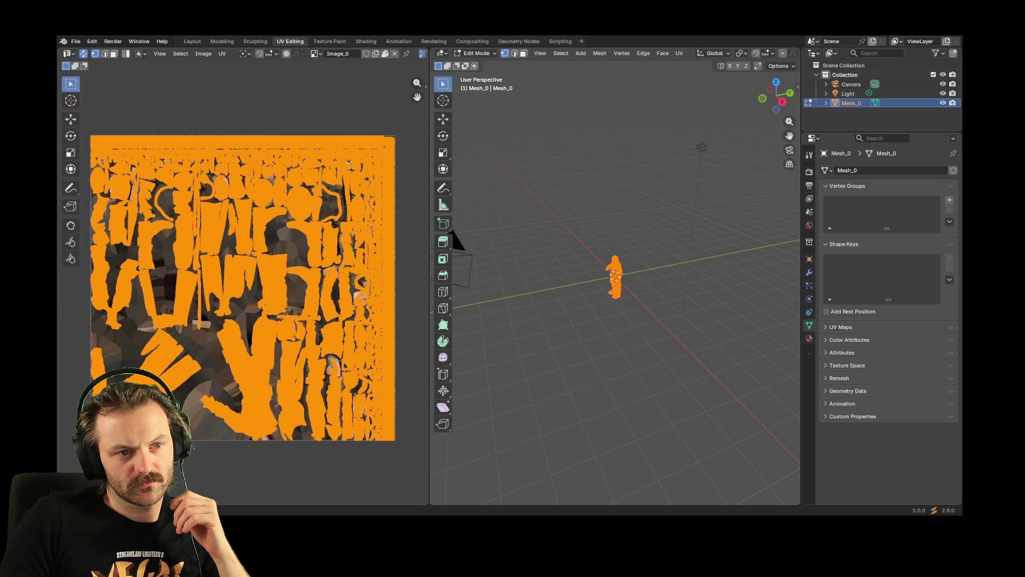
click(76, 41)
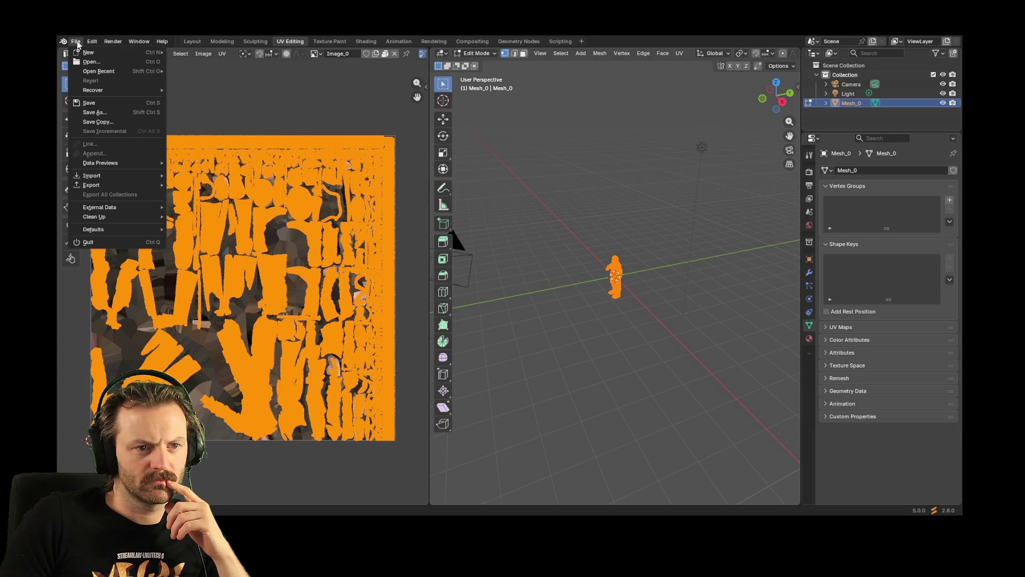
Browse the UV menu without changes, then deselect all UVs and mesh geometry
mouse_move(113, 42)
click(222, 53)
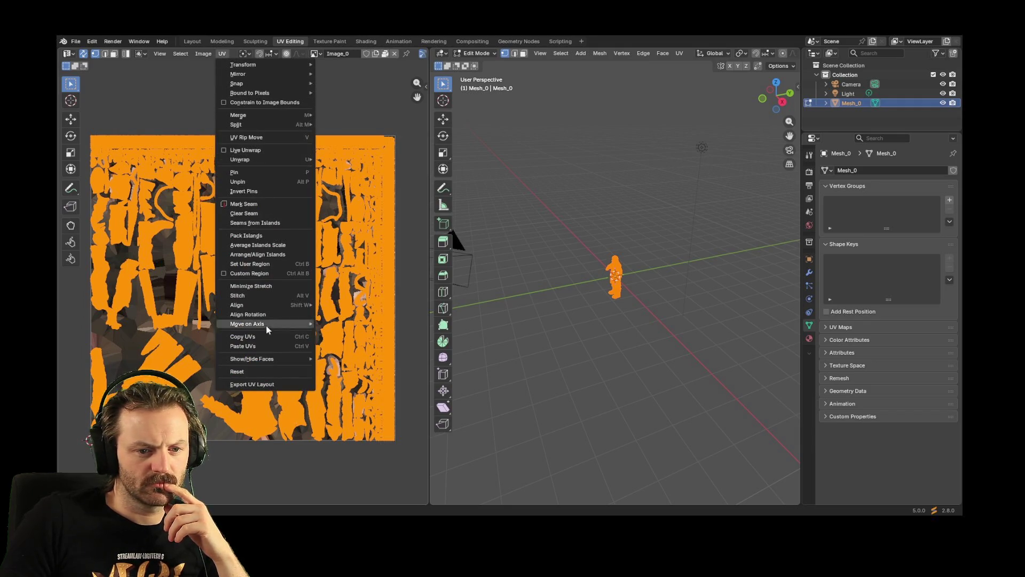
key(Escape)
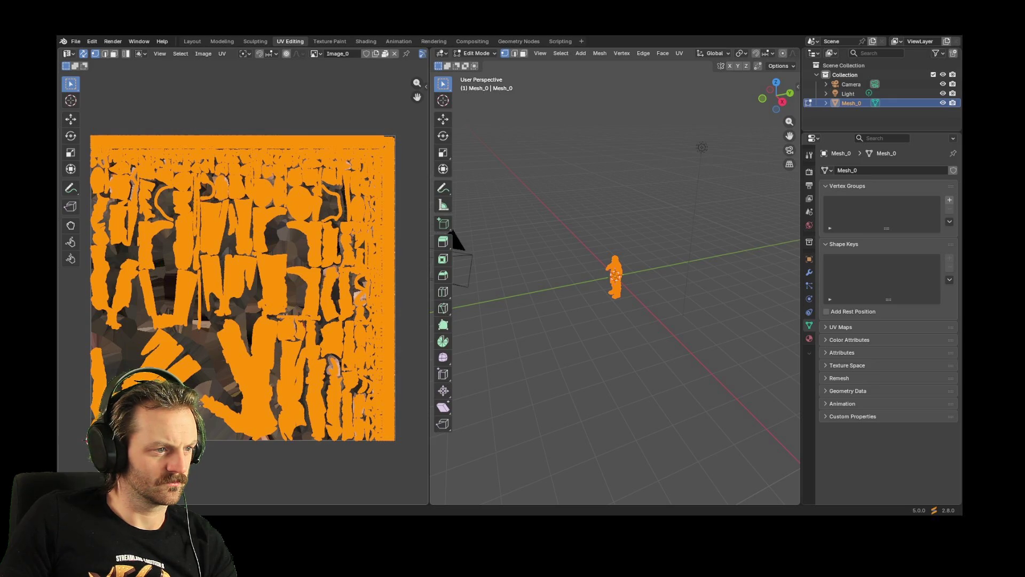
click(69, 51)
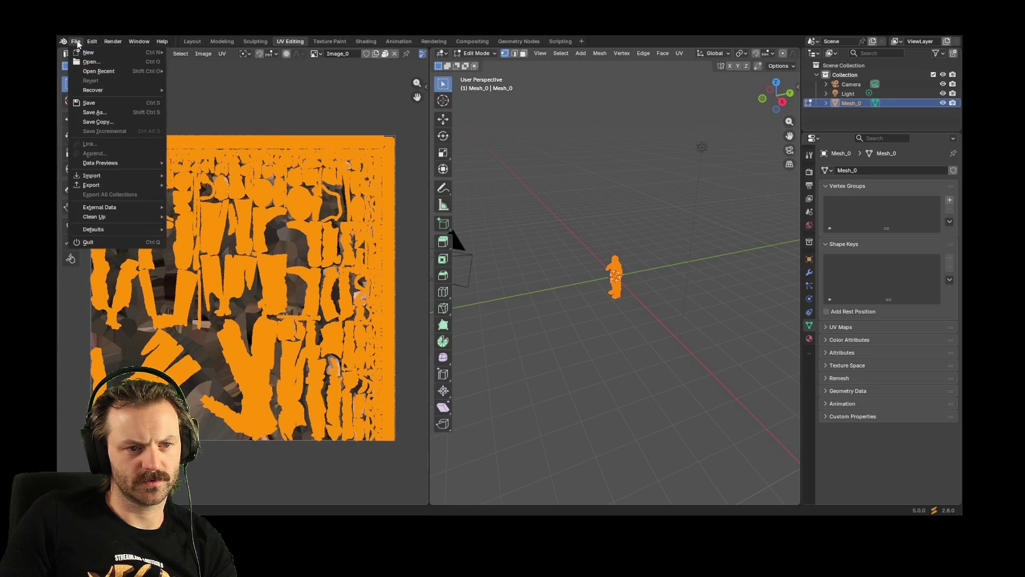
click(288, 93)
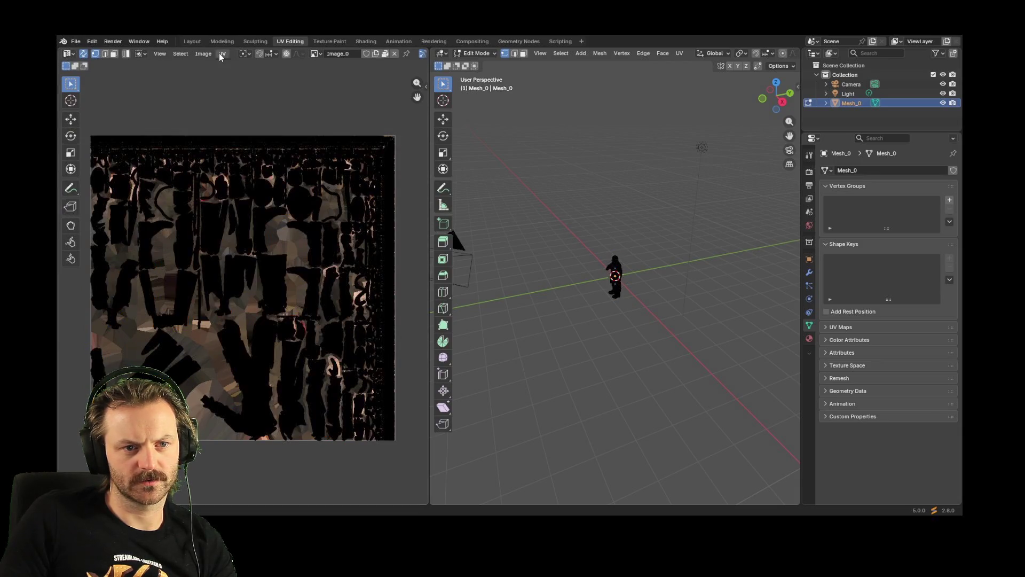
Box-select the character and select all so every UV island shows over Image_0
click(221, 54)
mouse_move(682, 361)
mouse_down()
mouse_move(599, 210)
mouse_move(551, 170)
mouse_up()
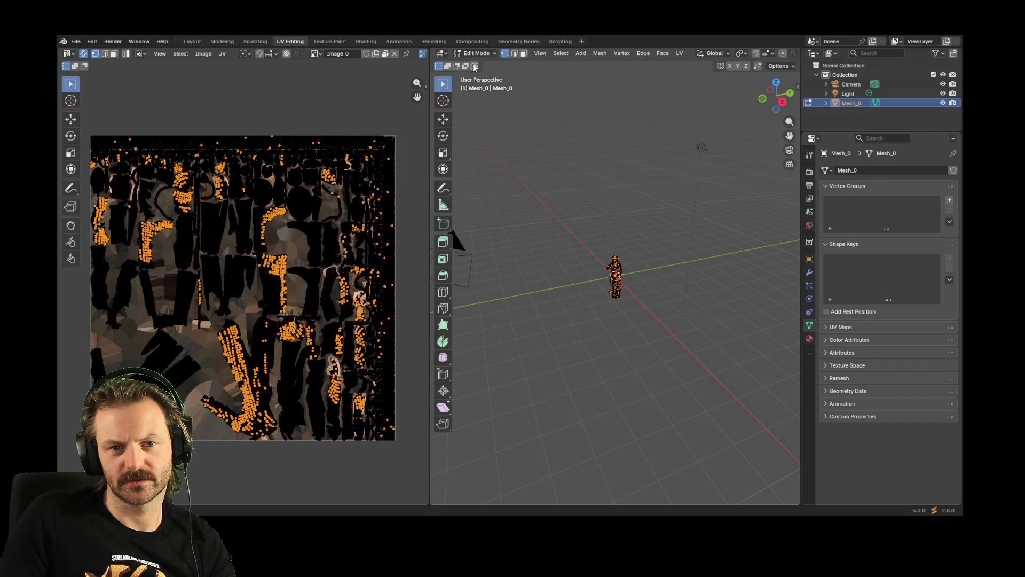
drag(563, 226, 658, 367)
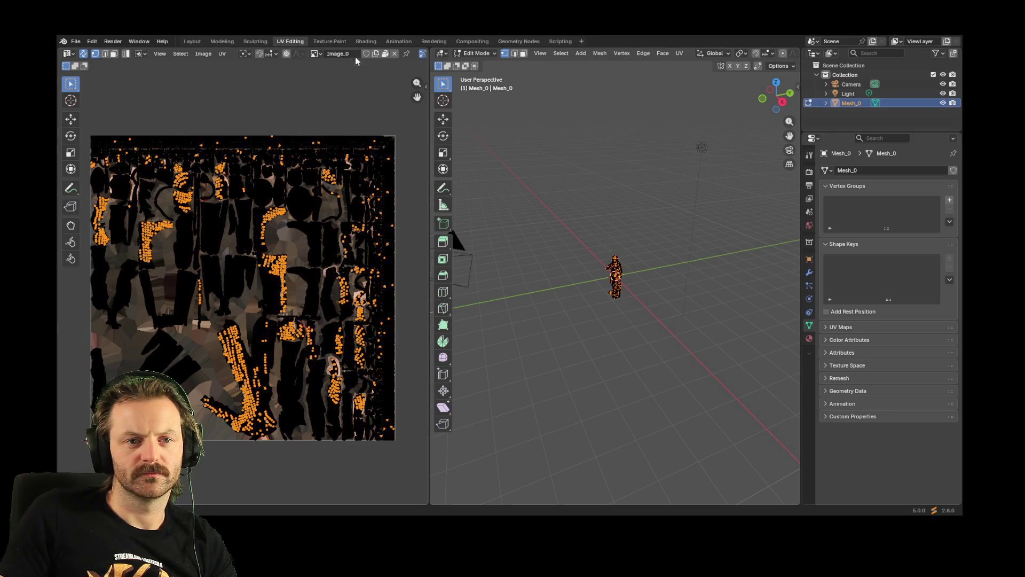
key(a)
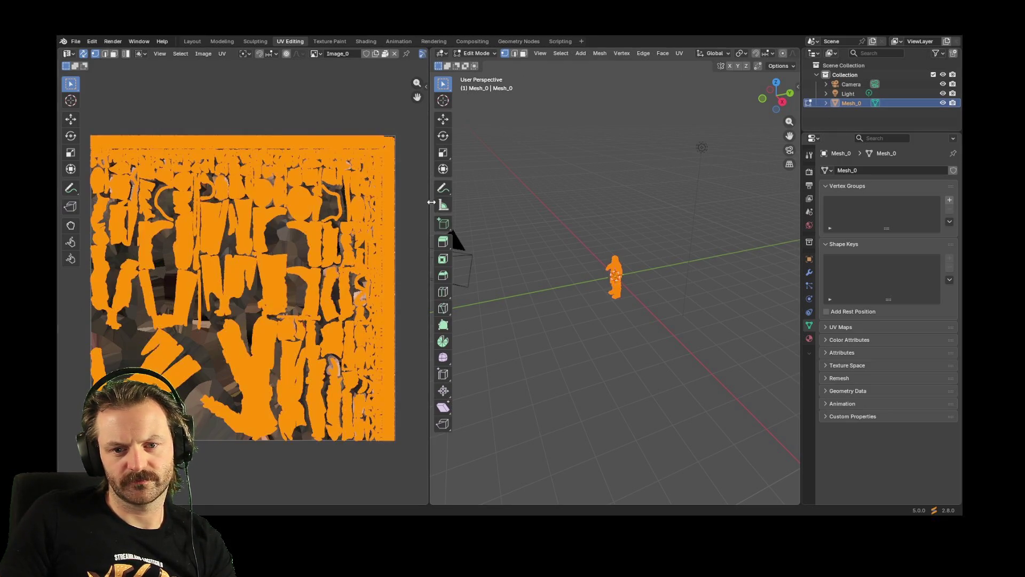
click(223, 55)
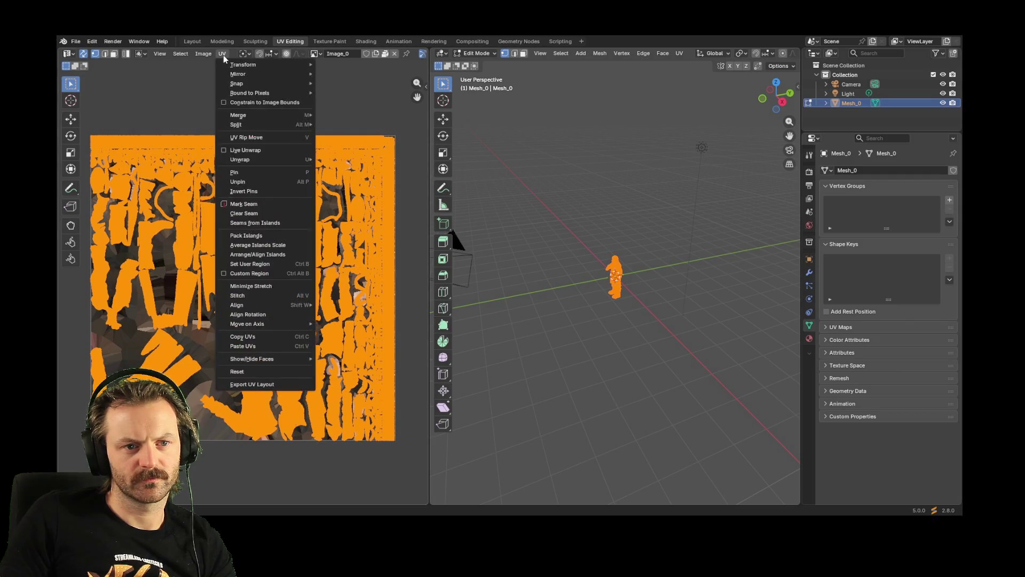